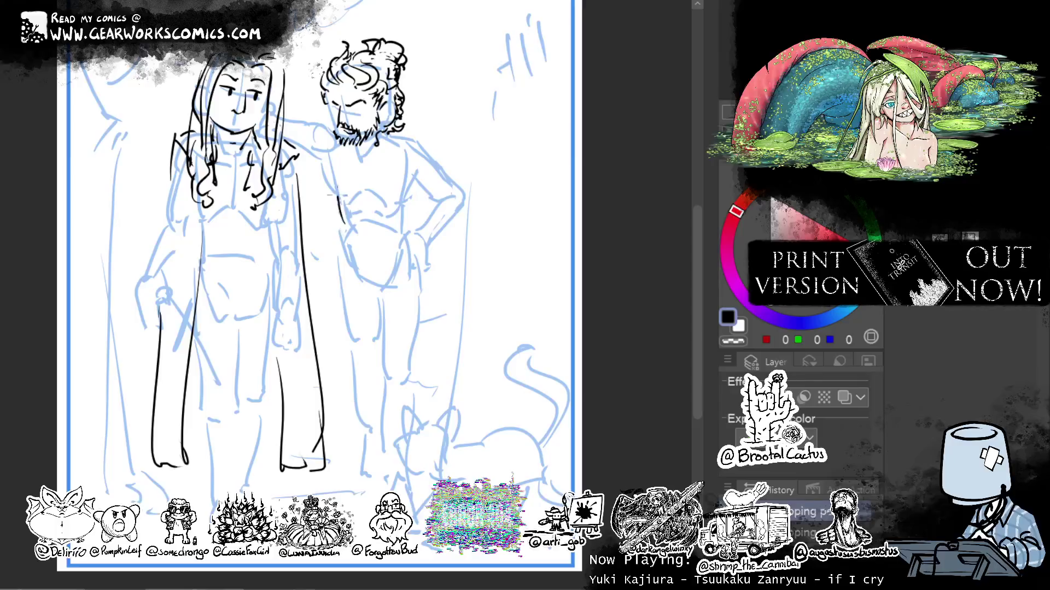
Ink the bearded man's chest lines and neck, undoing a bad neck stroke.
mouse_move(341, 183)
left_mouse_down()
mouse_move(338, 221)
mouse_move(410, 219)
left_mouse_up()
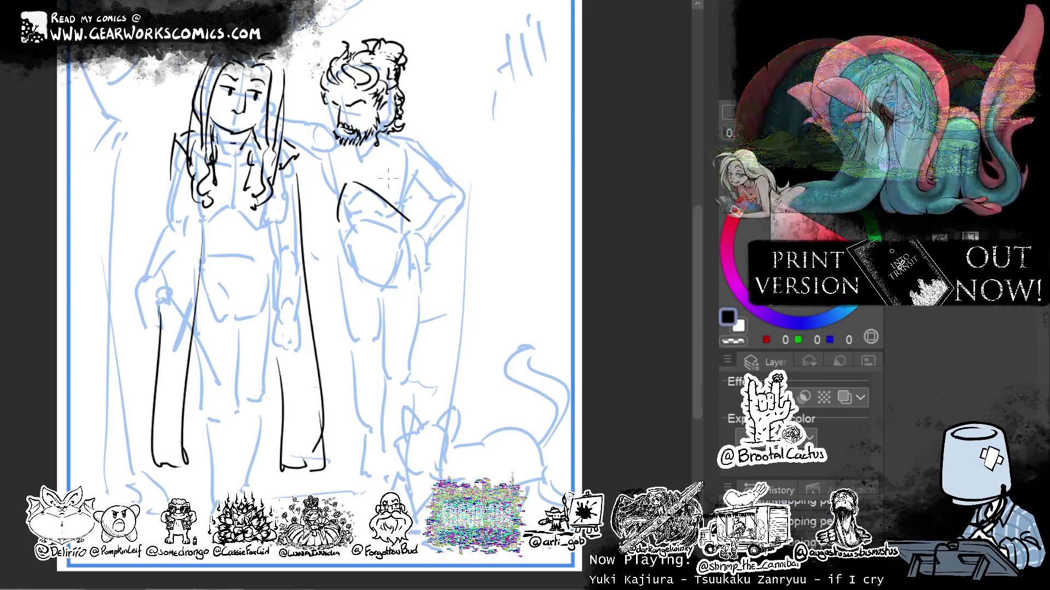
left_click_drag(331, 205, 328, 165)
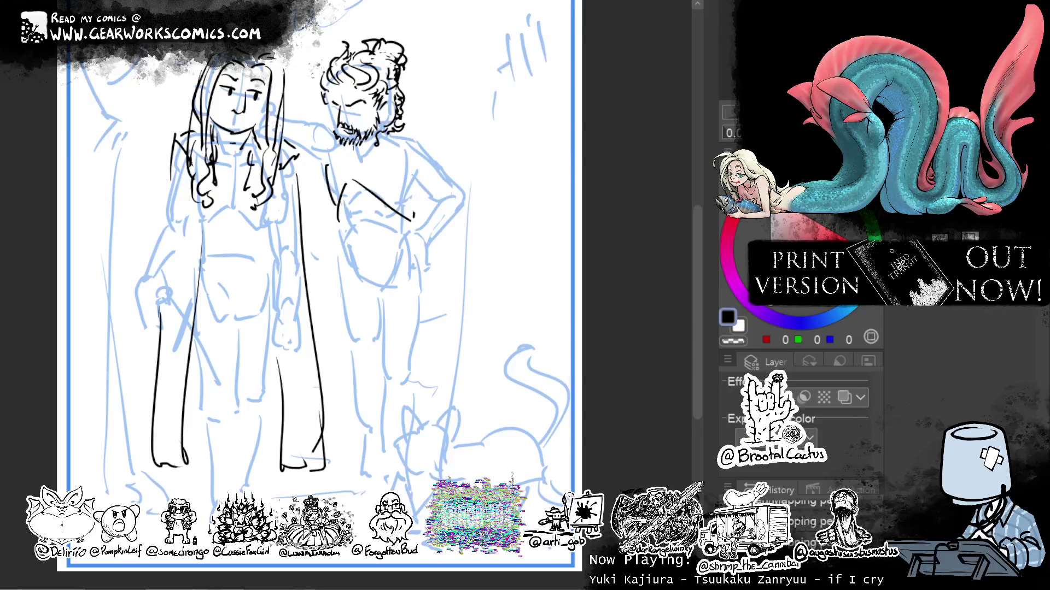
left_click_drag(413, 215, 408, 148)
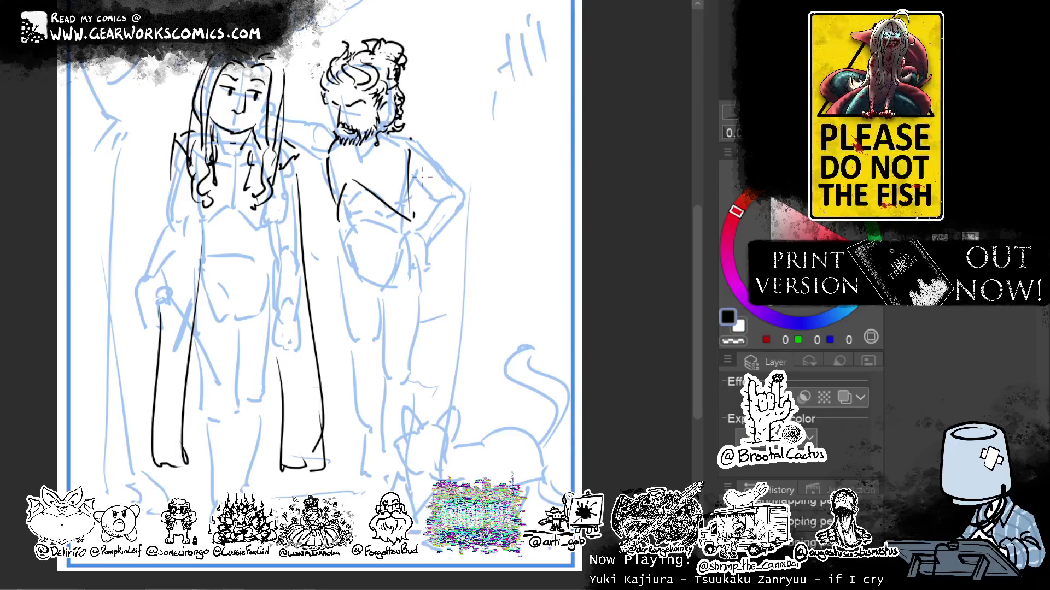
left_click_drag(390, 150, 413, 124)
key("ctrl+z")
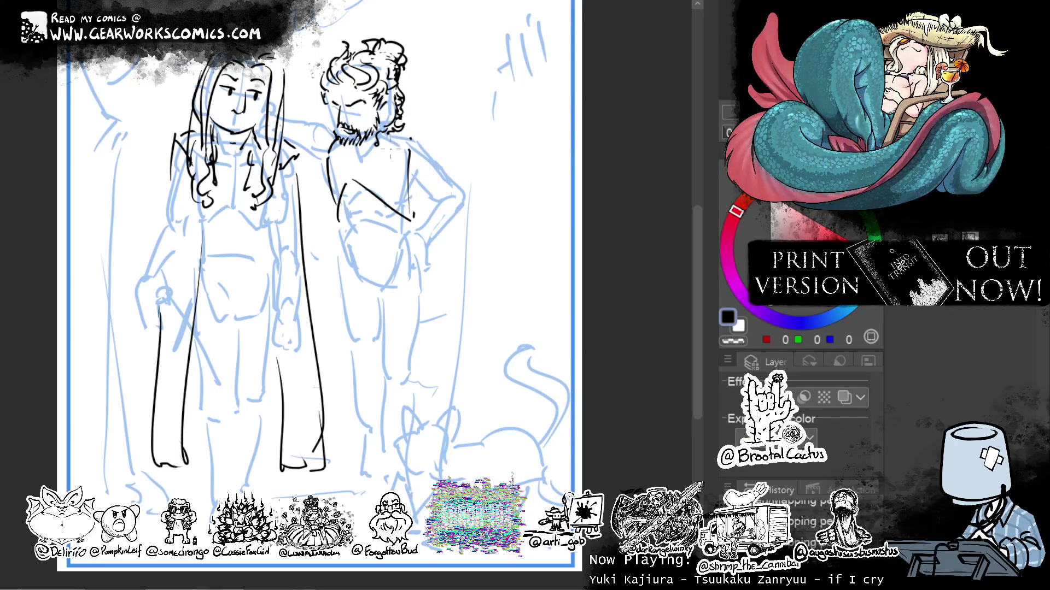
Ink his shoulder, upper sleeve and the arm resting across the woman's shoulder.
mouse_move(390, 182)
left_mouse_down()
mouse_move(411, 149)
mouse_move(432, 173)
left_mouse_up()
left_click_drag(407, 127, 454, 159)
mouse_move(421, 196)
left_mouse_down()
mouse_move(451, 164)
mouse_move(451, 185)
mouse_move(463, 189)
left_mouse_up()
mouse_move(345, 141)
left_mouse_down()
mouse_move(329, 166)
mouse_move(301, 172)
mouse_move(310, 115)
mouse_move(333, 128)
mouse_move(307, 116)
left_mouse_up()
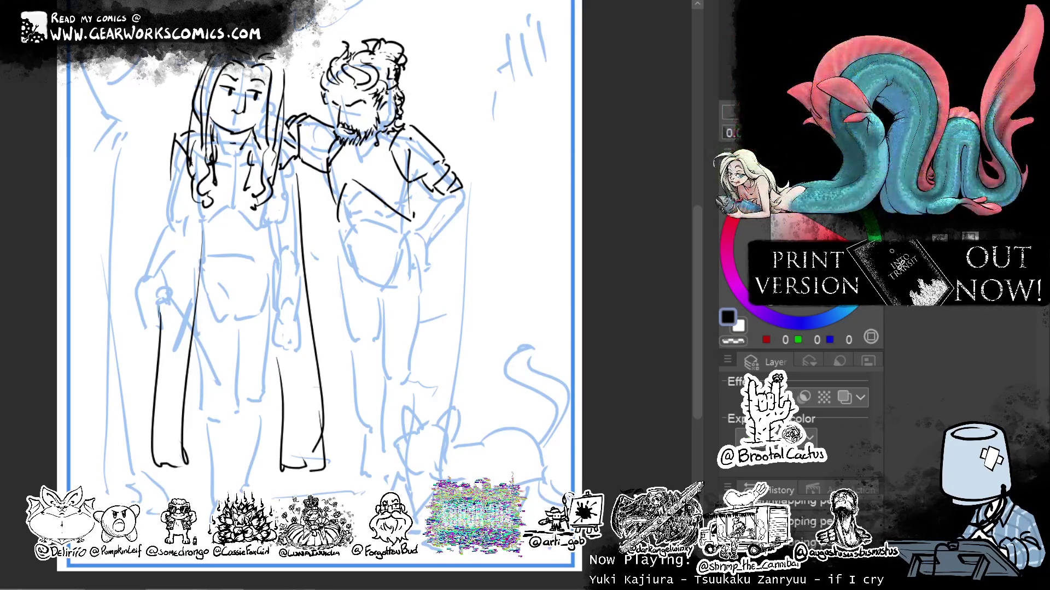
mouse_move(285, 129)
left_mouse_down()
mouse_move(306, 112)
mouse_move(299, 160)
mouse_move(344, 141)
mouse_move(313, 161)
mouse_move(292, 159)
left_mouse_up()
mouse_move(297, 127)
left_mouse_down()
mouse_move(290, 154)
mouse_move(300, 117)
mouse_move(328, 116)
left_mouse_up()
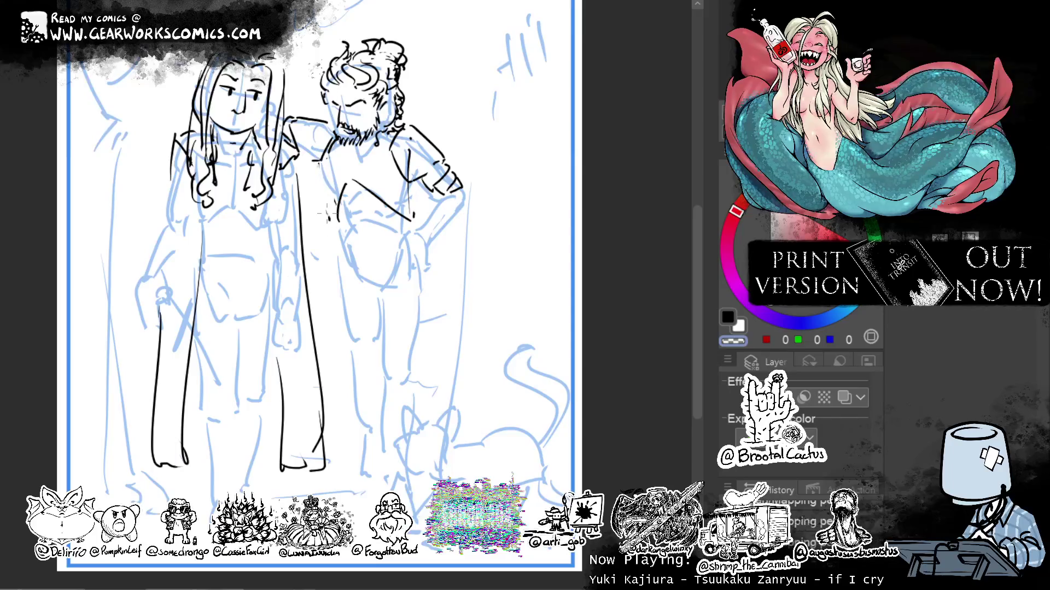
Rework the diagonal chest stroke, undoing attempts and erasing stray chest lines.
key("ctrl+z")
left_click_drag(349, 182, 327, 225)
key("ctrl+z")
left_click_drag(344, 188, 330, 222)
key("c")
left_click_drag(350, 183, 397, 223)
key("c")
key("ctrl+z")
key("ctrl+z")
key("c")
mouse_move(339, 184)
left_mouse_down()
mouse_move(335, 210)
mouse_move(404, 223)
left_mouse_up()
key("c")
key("ctrl+z")
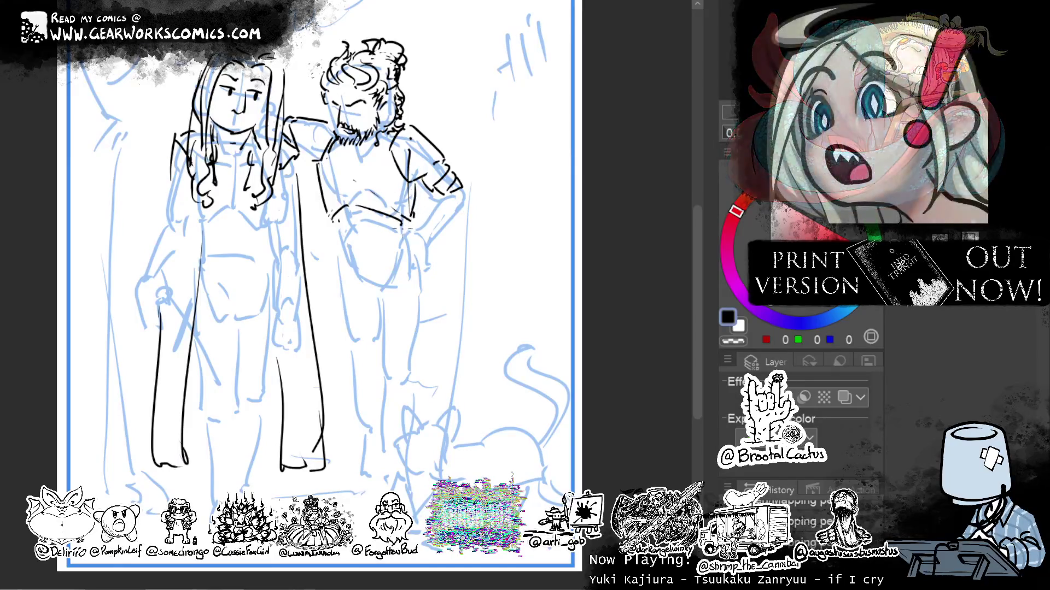
Ink a V-shaped collar at the bearded man's neck.
mouse_move(331, 136)
left_mouse_down()
mouse_move(353, 183)
mouse_move(389, 172)
left_mouse_up()
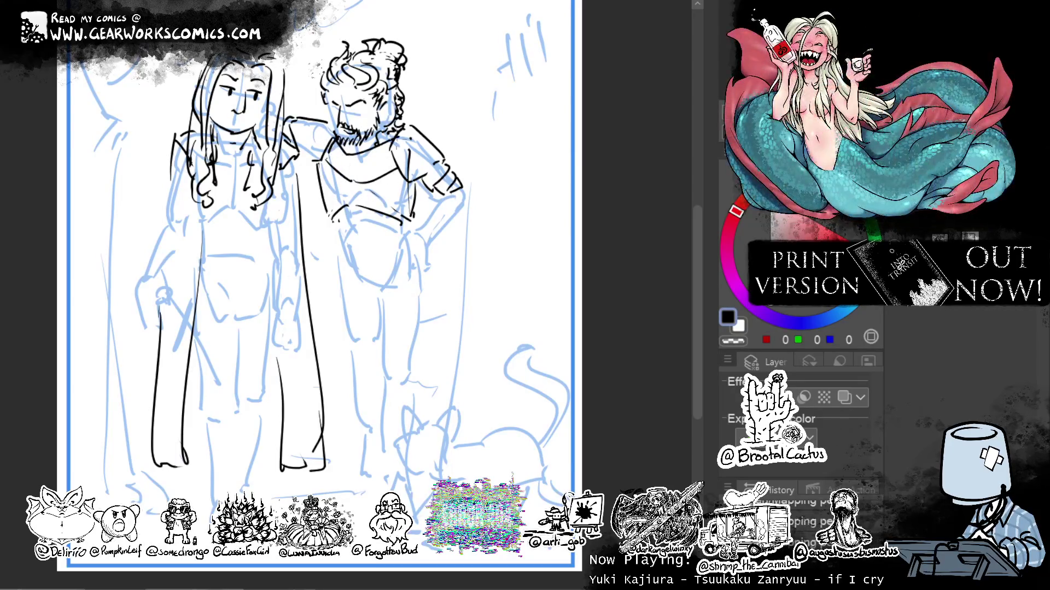
mouse_move(388, 144)
left_mouse_down()
mouse_move(353, 168)
mouse_move(328, 150)
mouse_move(375, 159)
mouse_move(348, 166)
mouse_move(409, 166)
left_mouse_up()
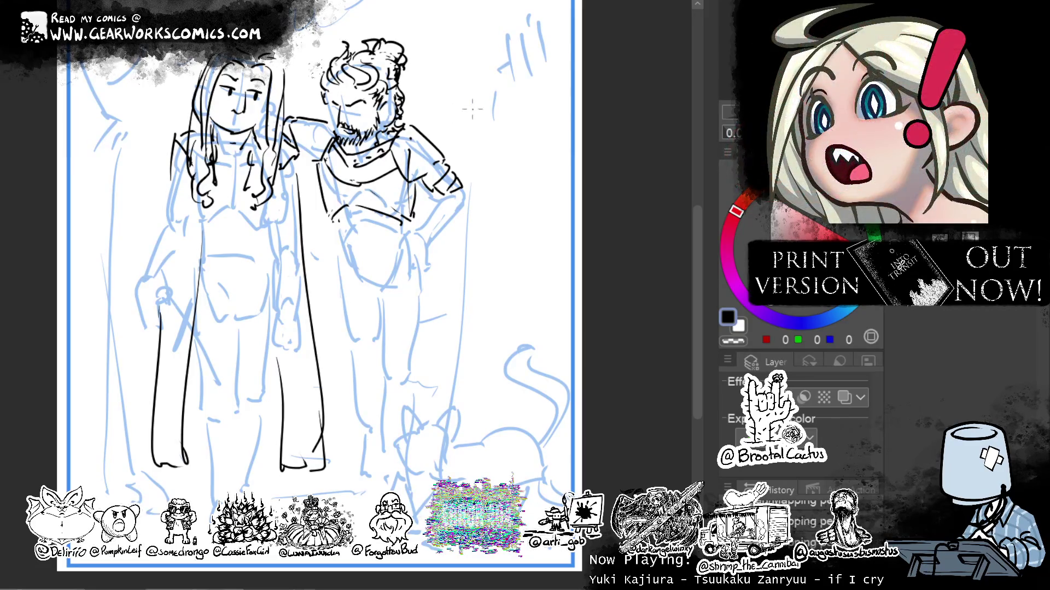
mouse_move(472, 133)
left_mouse_down()
mouse_move(495, 202)
mouse_move(508, 171)
mouse_move(494, 146)
mouse_move(487, 162)
mouse_move(476, 148)
left_mouse_up()
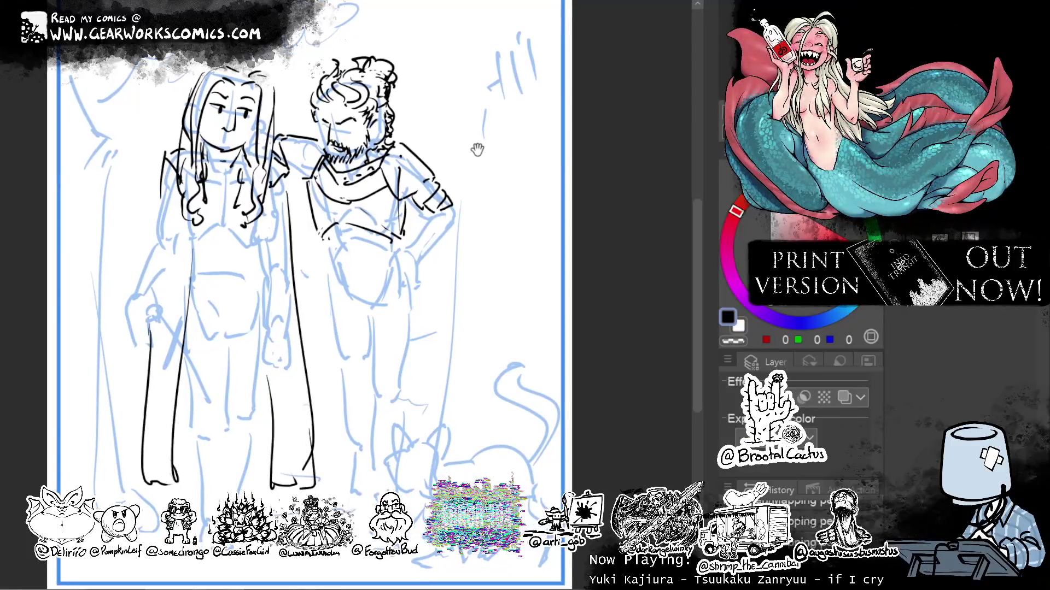
Add short detail strokes along the bearded man's arm and forearm.
left_click_drag(477, 149, 488, 164)
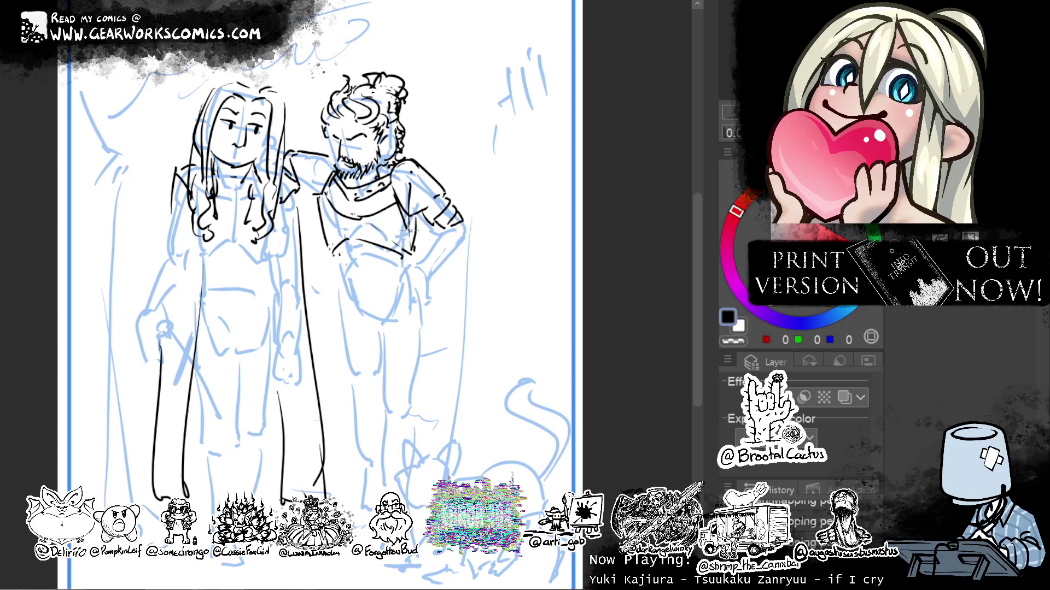
key("c")
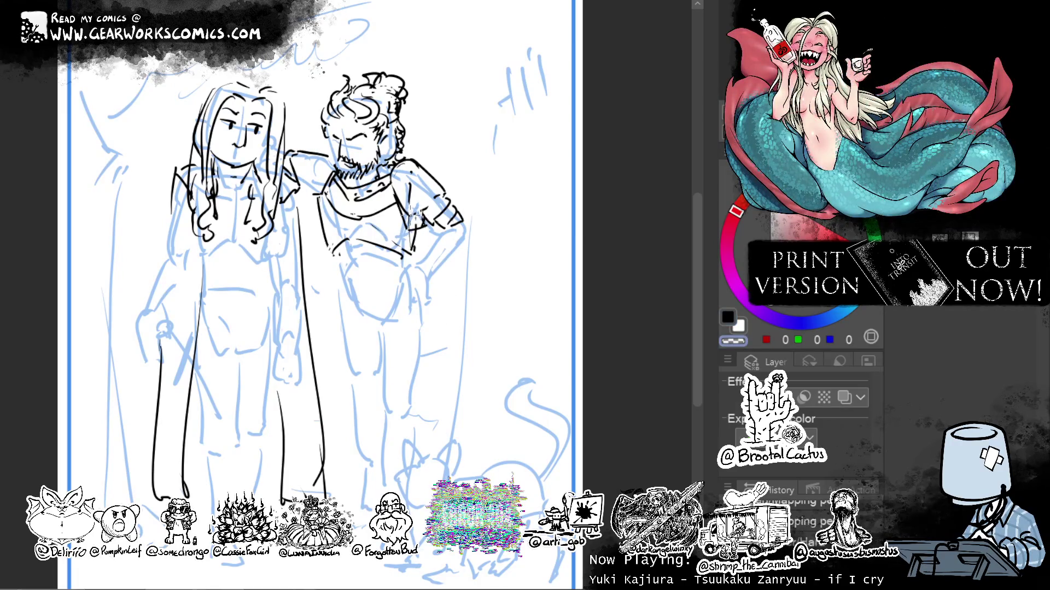
key("c")
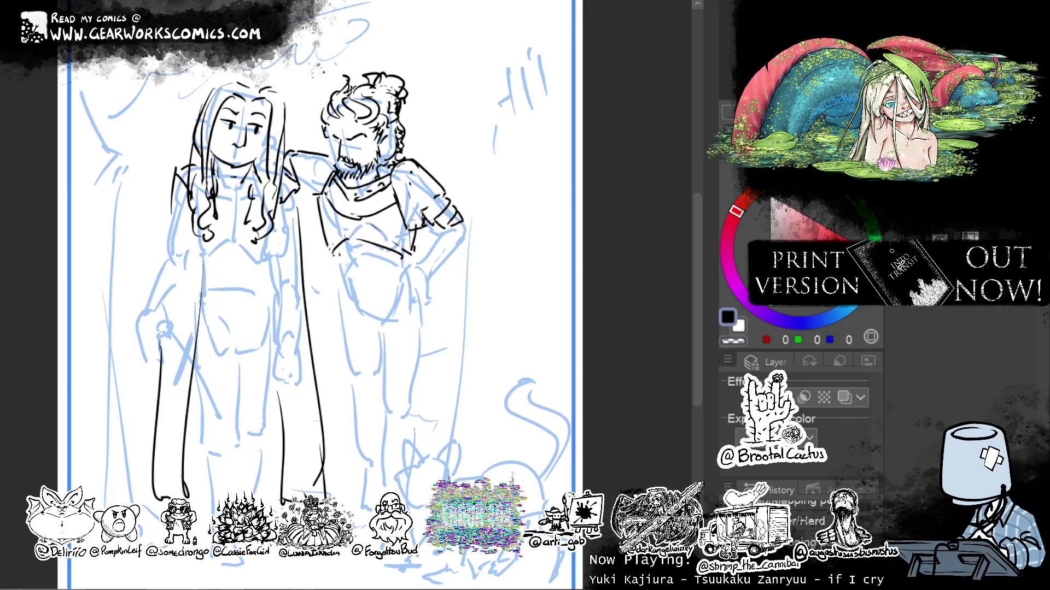
left_click_drag(426, 201, 442, 192)
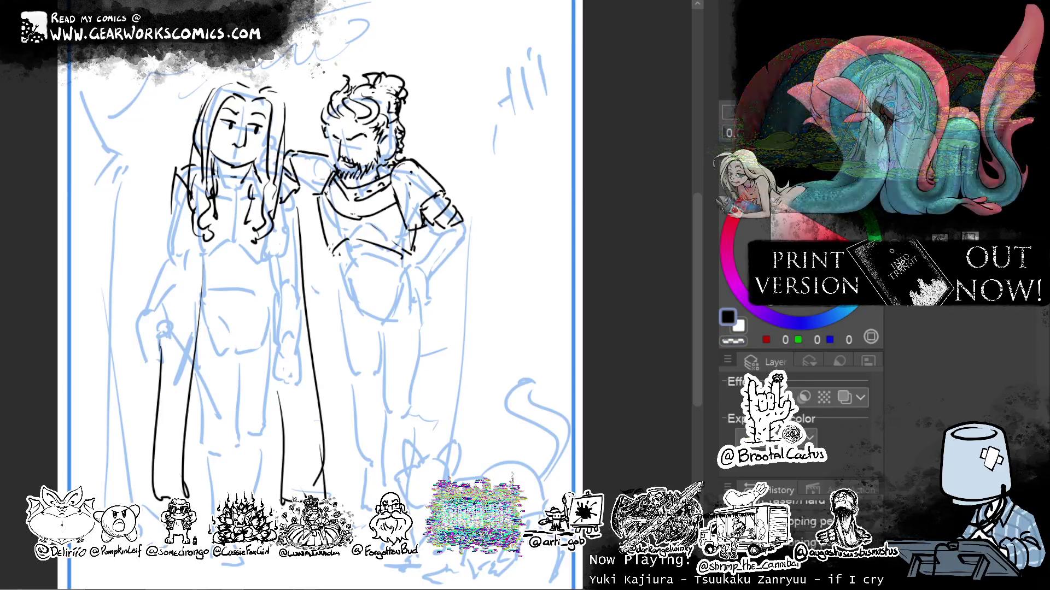
left_click_drag(327, 212, 291, 200)
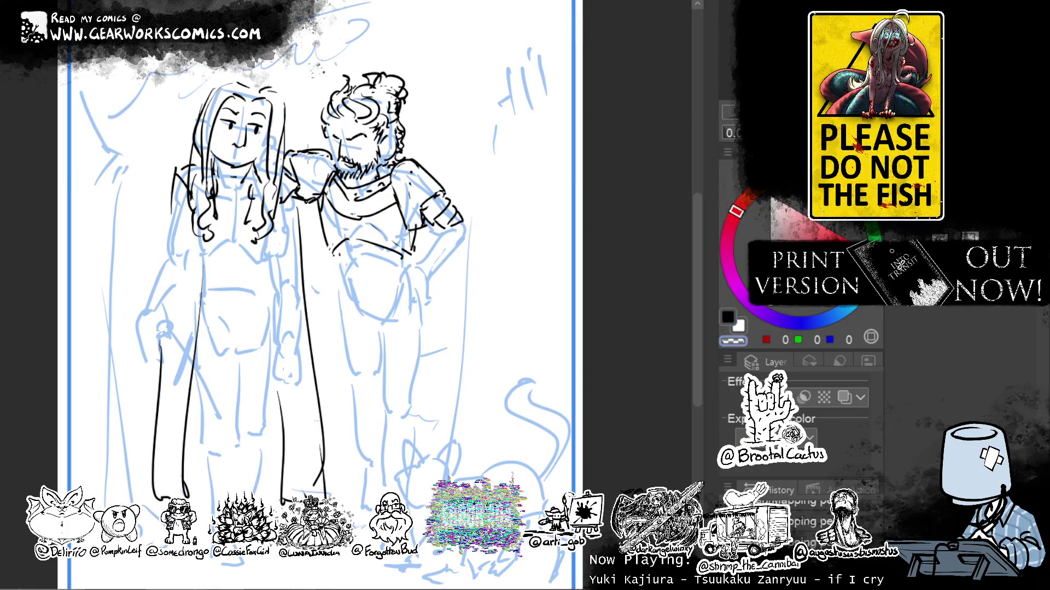
Draw a belt around the man's waist with detail strokes.
key("c")
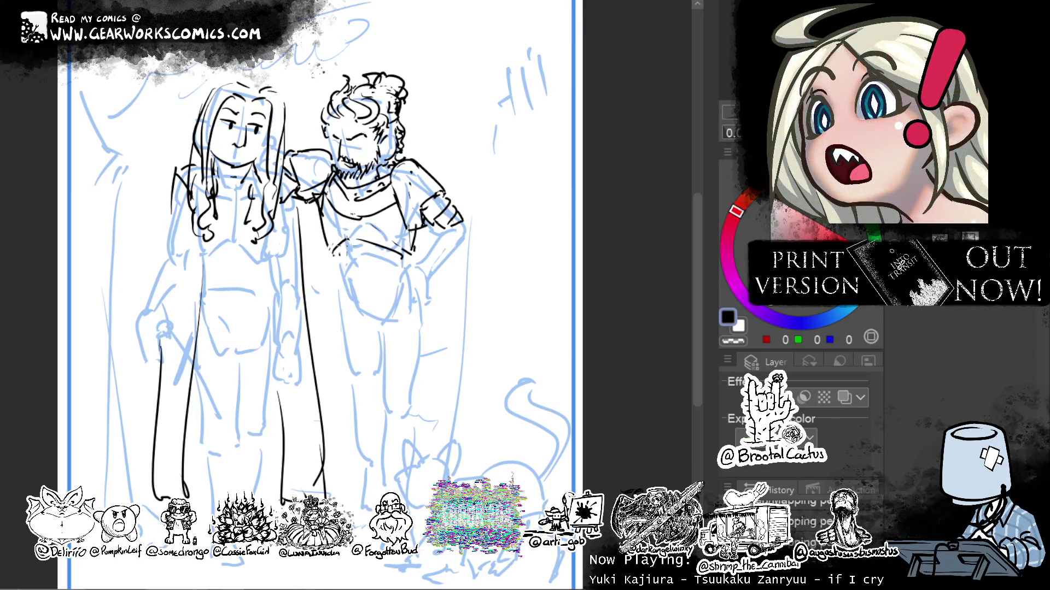
mouse_move(333, 257)
left_mouse_down()
mouse_move(412, 252)
mouse_move(410, 264)
mouse_move(349, 274)
mouse_move(360, 276)
left_mouse_up()
left_click_drag(379, 274, 348, 278)
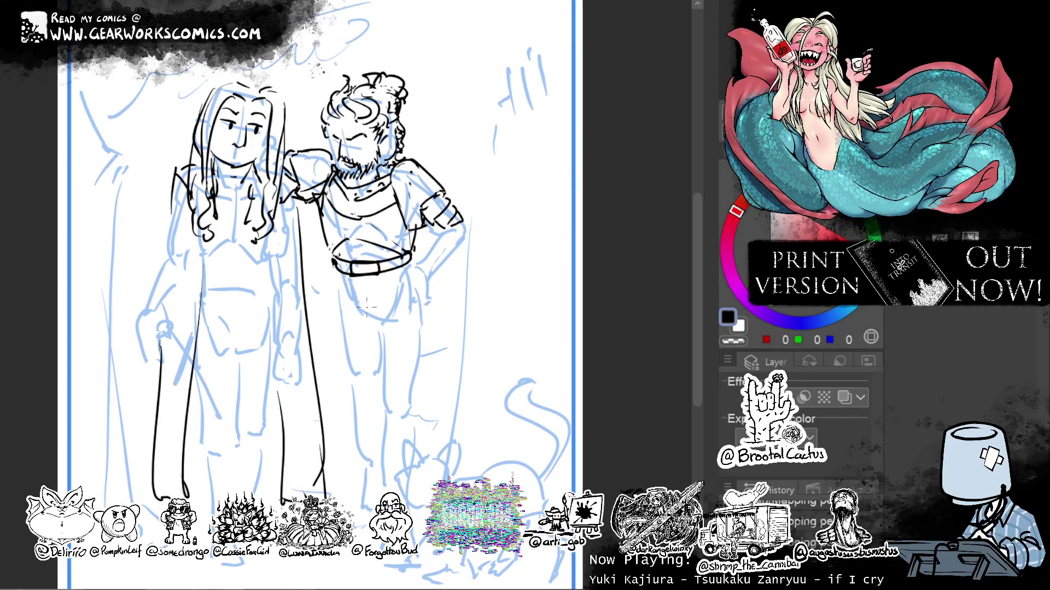
Ink the curve below the belt and the left and right edges of the shorts.
left_click_drag(357, 309, 386, 305)
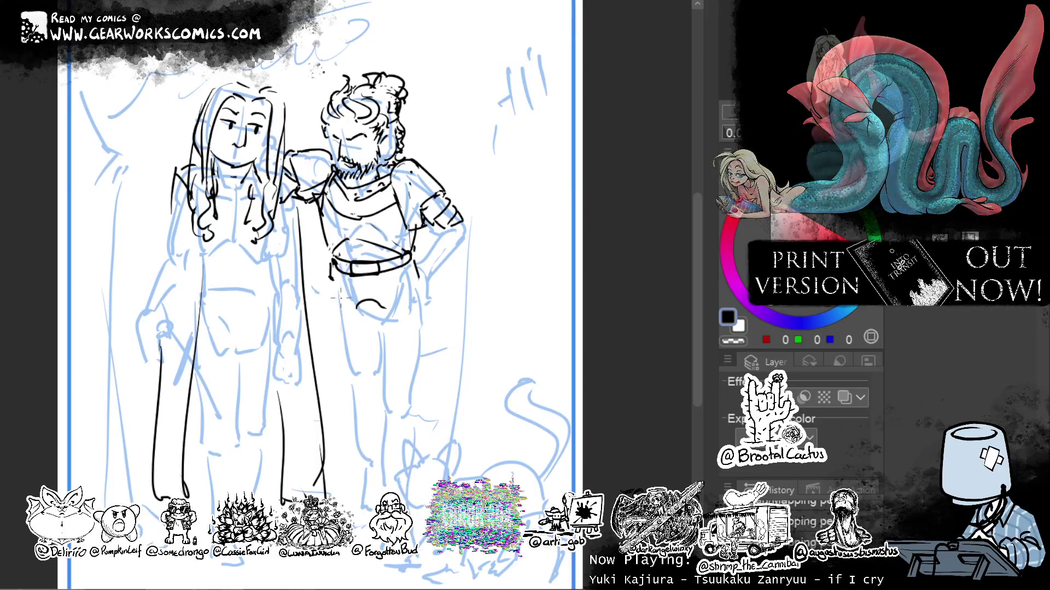
mouse_move(392, 310)
left_mouse_down()
mouse_move(413, 287)
mouse_move(399, 360)
mouse_move(431, 336)
left_mouse_up()
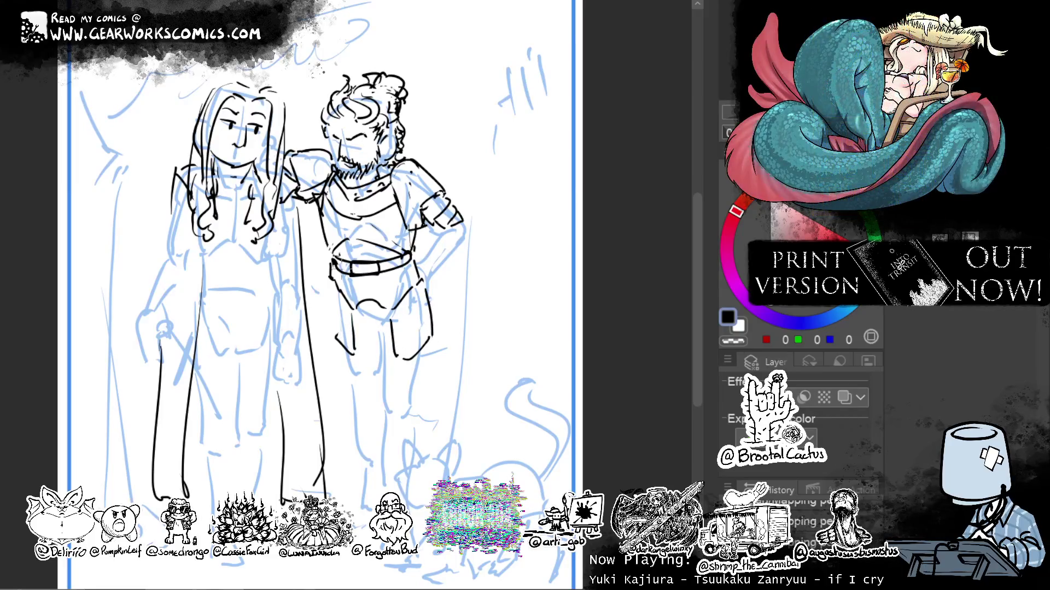
left_click_drag(327, 331, 354, 346)
left_click_drag(337, 278, 327, 338)
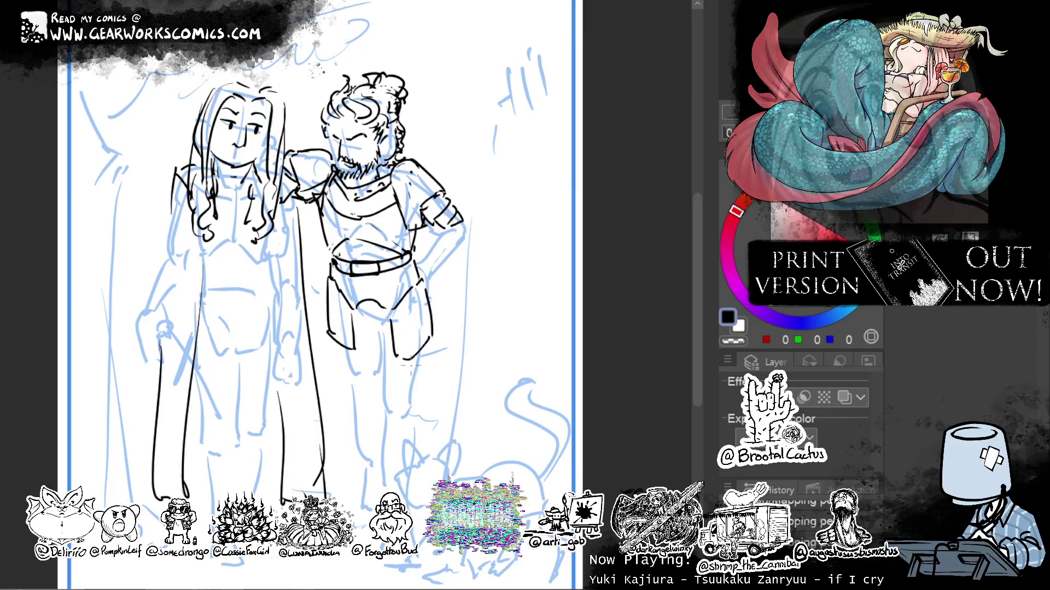
Ink the right leg outline down past the knee, redrawing overly long strokes.
left_click_drag(404, 360, 411, 384)
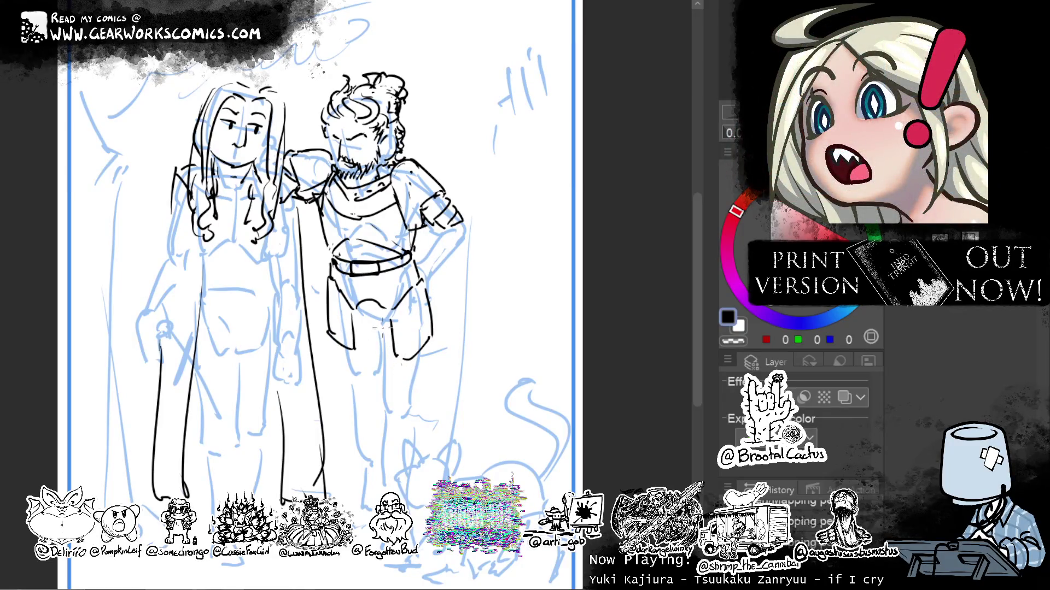
left_click_drag(381, 335, 385, 402)
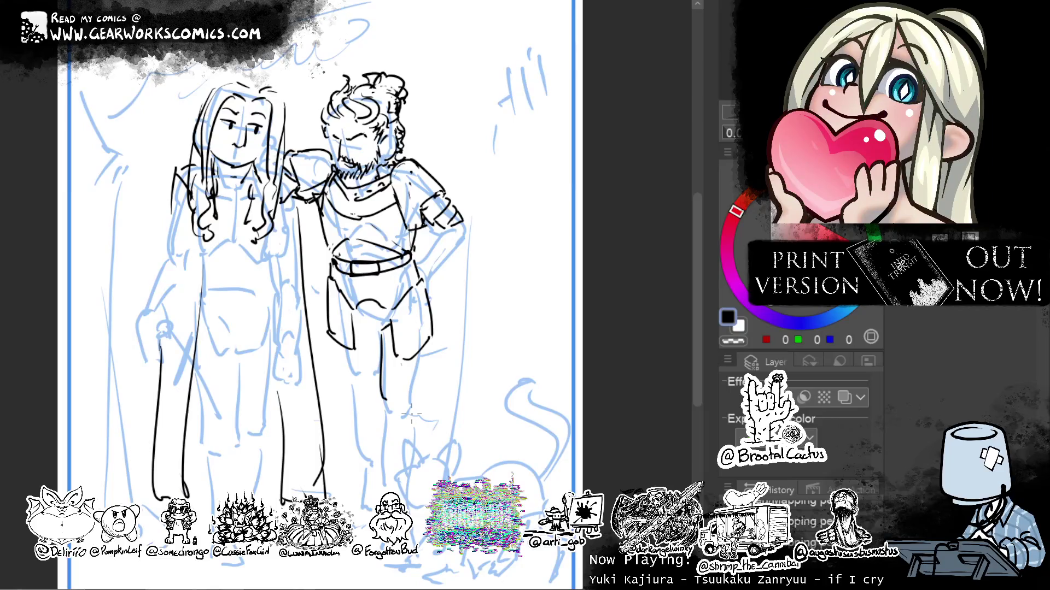
key("ctrl+z")
left_click_drag(377, 330, 384, 387)
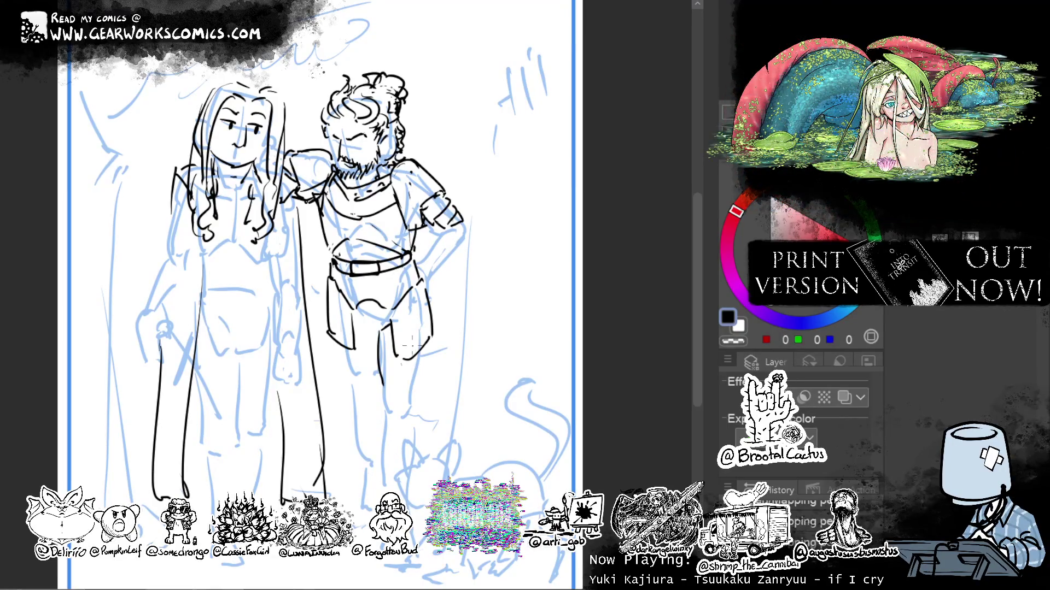
mouse_move(385, 385)
left_mouse_down()
mouse_move(416, 386)
mouse_move(419, 431)
left_mouse_up()
left_click_drag(382, 387, 383, 431)
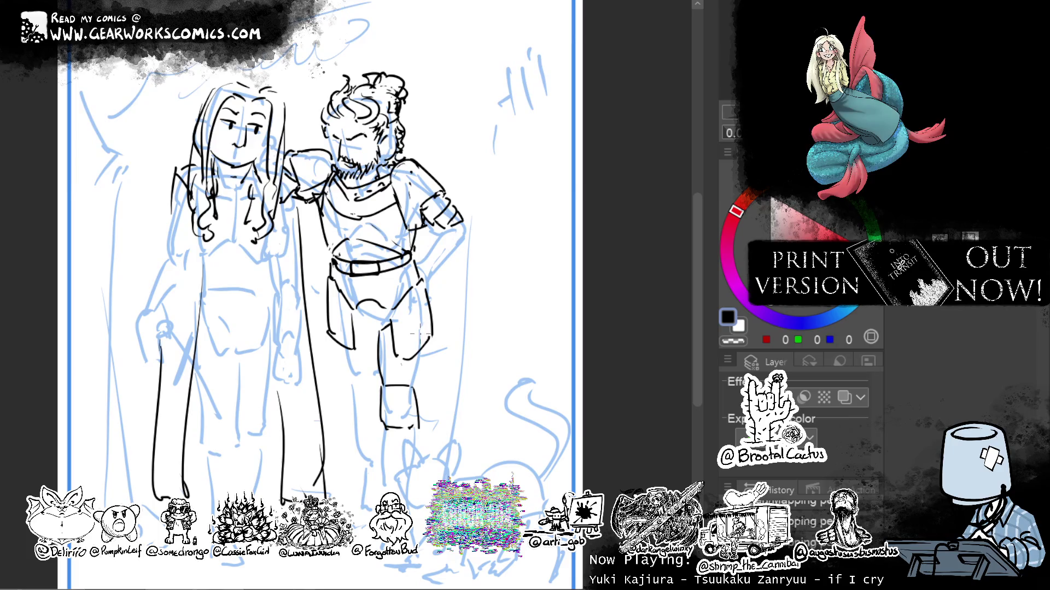
key("ctrl+z")
key("ctrl+z")
key("ctrl+z")
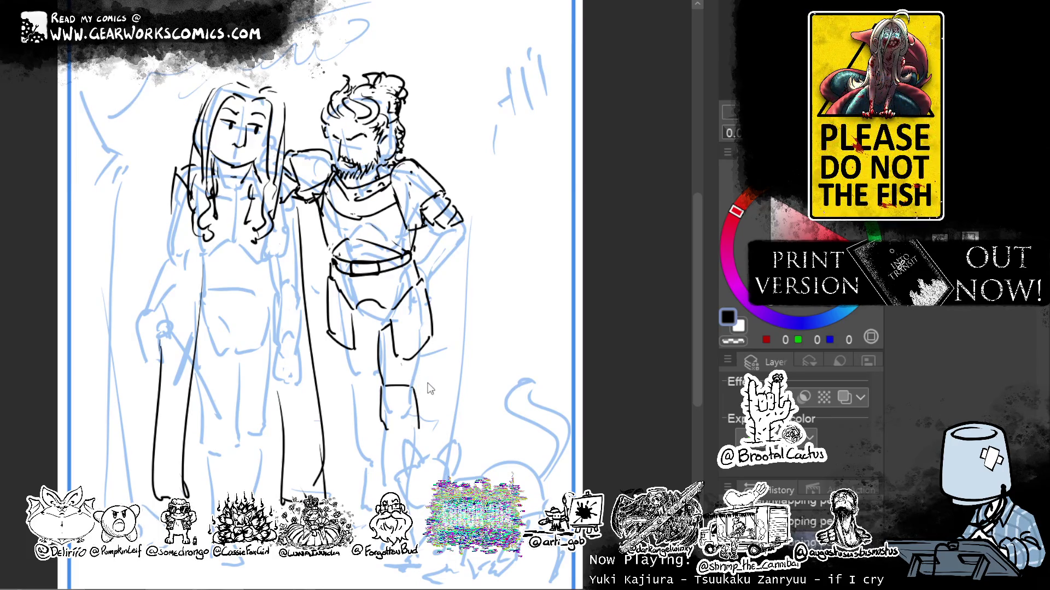
left_click_drag(385, 390, 409, 389)
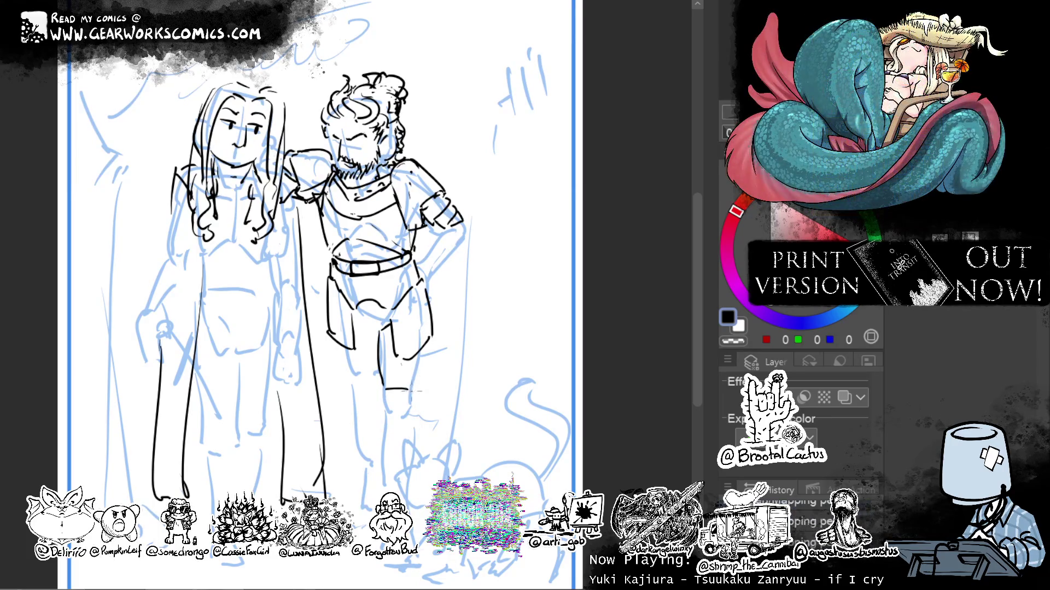
key("ctrl+z")
key("ctrl+z")
left_click_drag(379, 326, 382, 394)
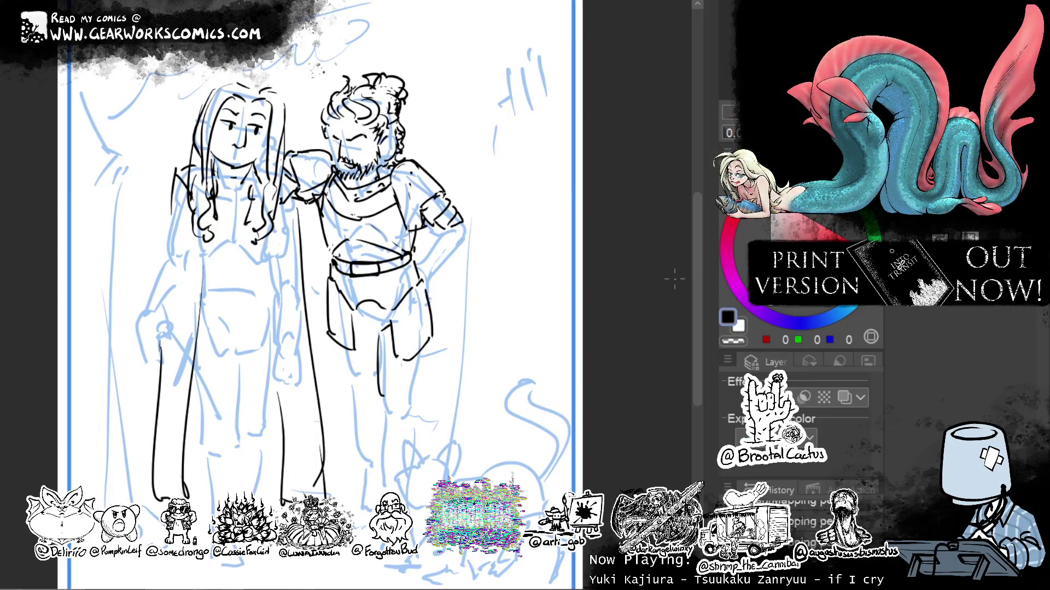
scroll(383, 377, "down", 1)
Ink the knee guard, both sides of the lower leg and the foot.
mouse_move(382, 378)
left_mouse_down()
mouse_move(399, 360)
mouse_move(419, 384)
left_mouse_up()
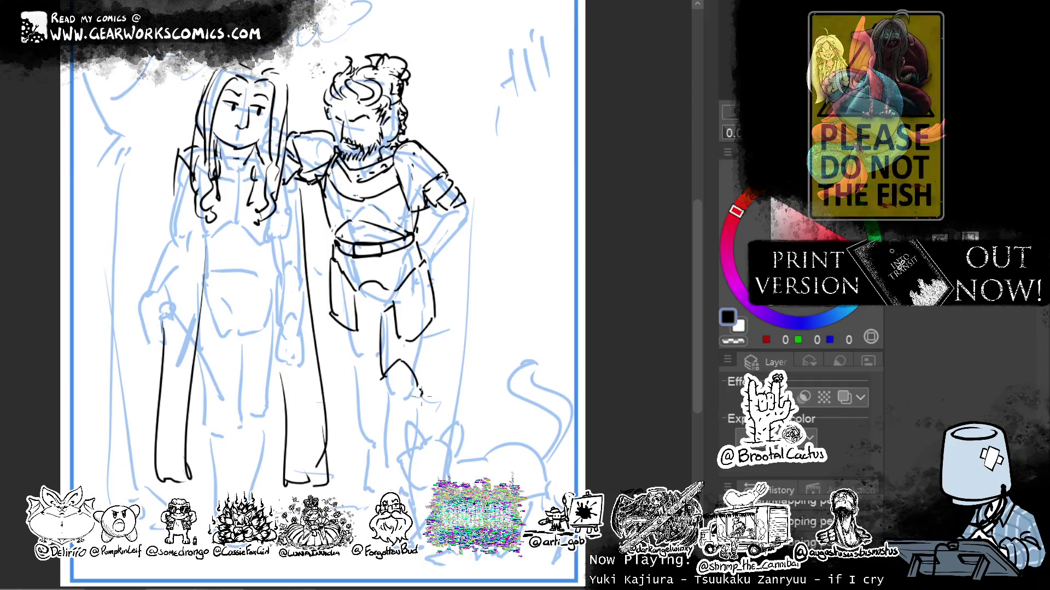
mouse_move(419, 386)
left_mouse_down()
mouse_move(409, 425)
mouse_move(395, 430)
left_mouse_up()
key("ctrl+z")
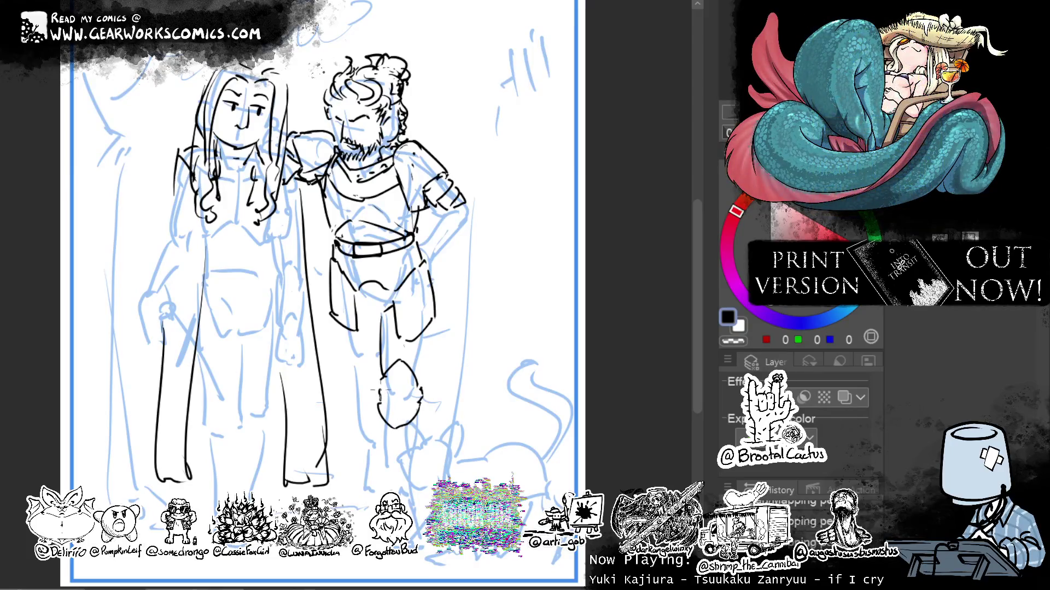
mouse_move(380, 379)
left_mouse_down()
mouse_move(420, 386)
mouse_move(382, 470)
left_mouse_up()
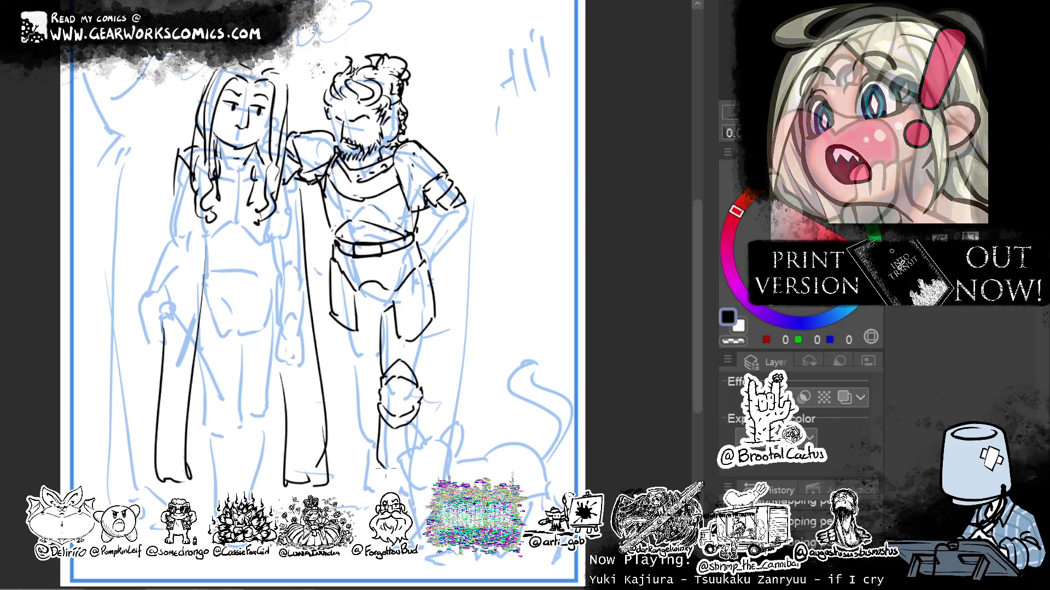
key("ctrl+z")
left_click_drag(383, 422, 384, 477)
key("ctrl+z")
left_click_drag(381, 414, 376, 479)
left_click_drag(383, 481, 388, 492)
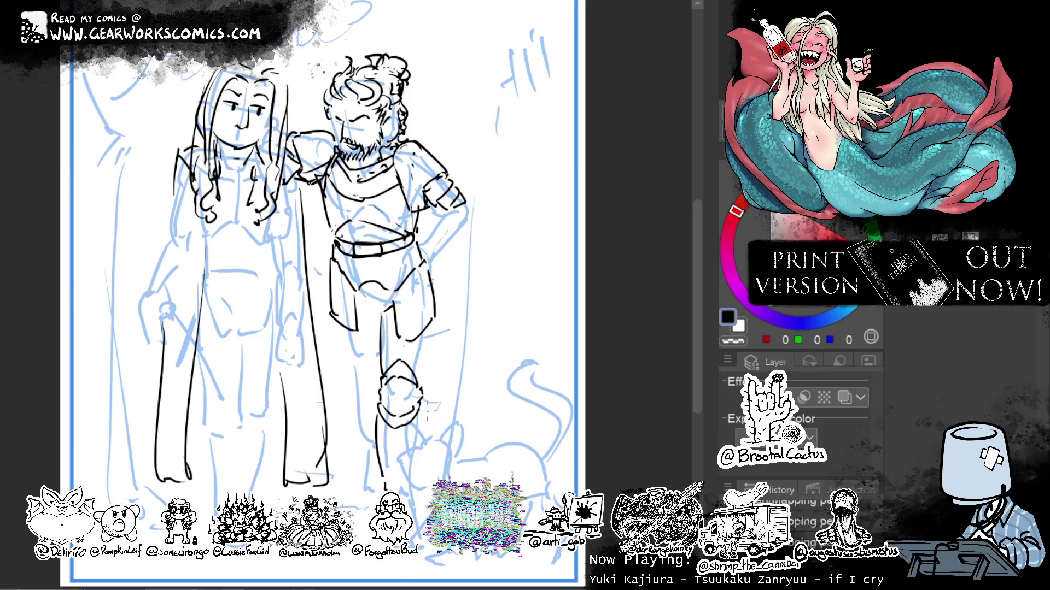
mouse_move(421, 416)
left_mouse_down()
mouse_move(411, 491)
mouse_move(399, 490)
mouse_move(415, 480)
left_mouse_up()
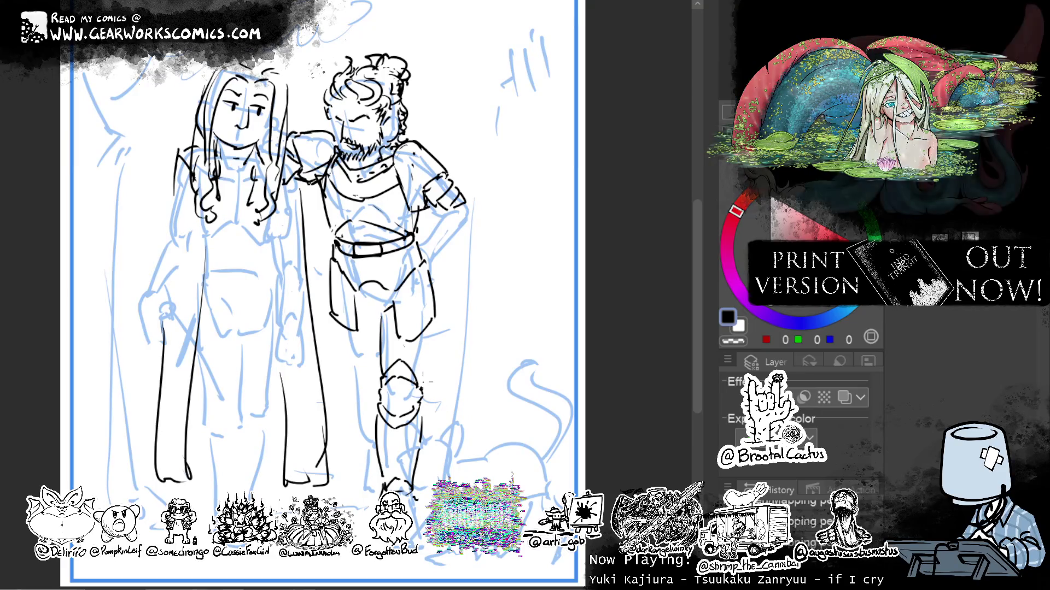
Draw the outer leg line up from the knee and a clean right hip line.
left_click_drag(423, 384, 431, 328)
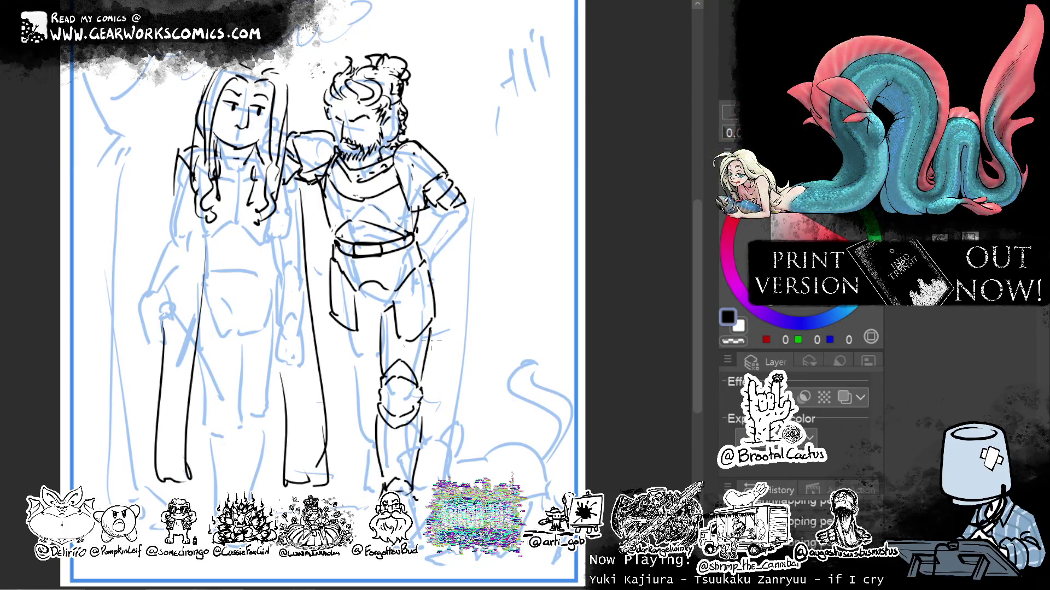
left_click_drag(381, 351, 425, 349)
key("ctrl+z")
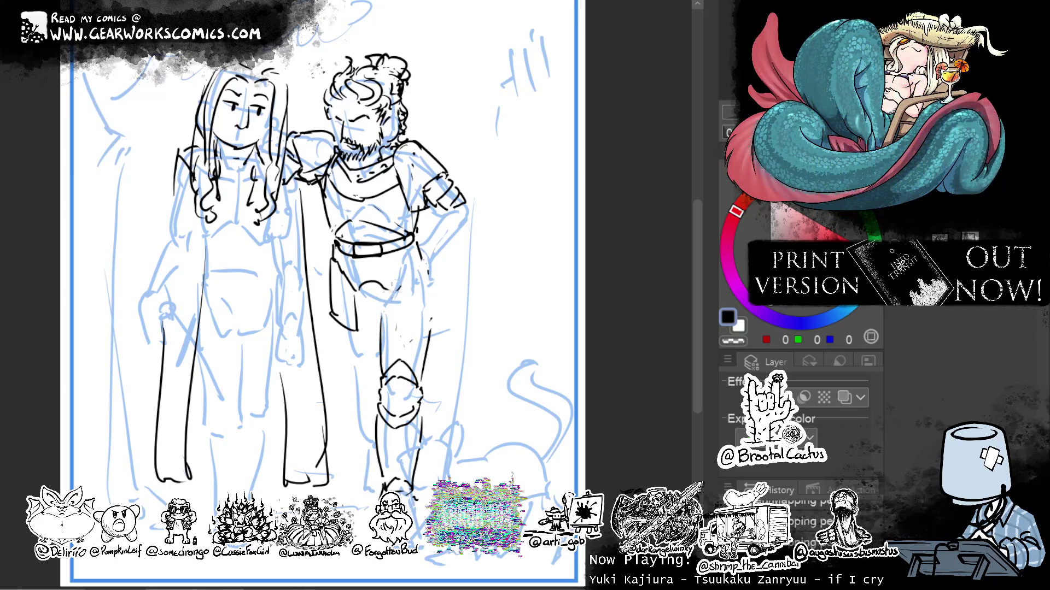
left_click_drag(396, 289, 430, 265)
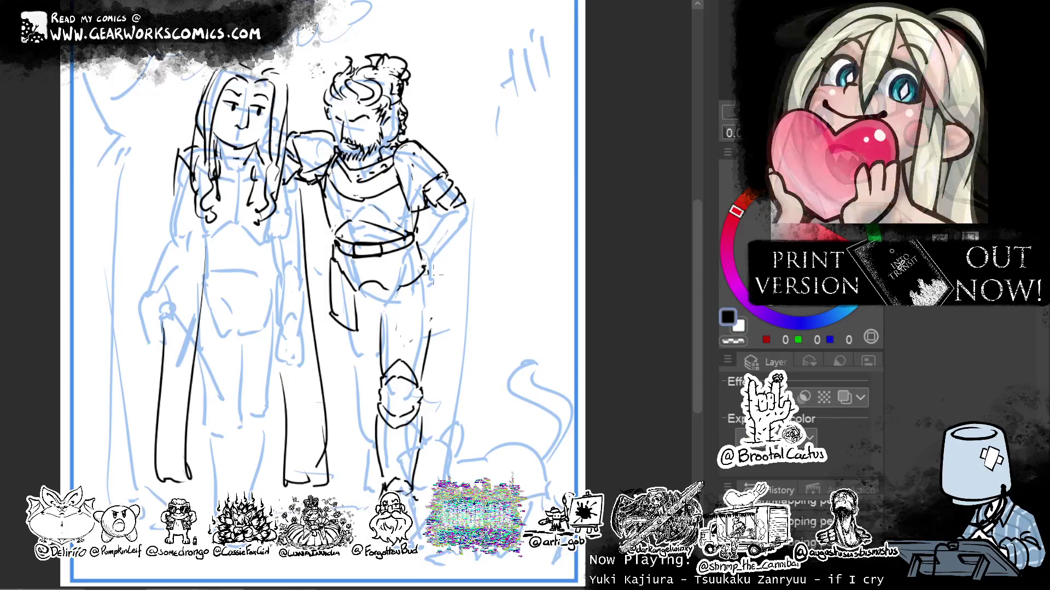
left_click_drag(393, 290, 433, 267)
key("ctrl+z")
left_click_drag(393, 296, 435, 275)
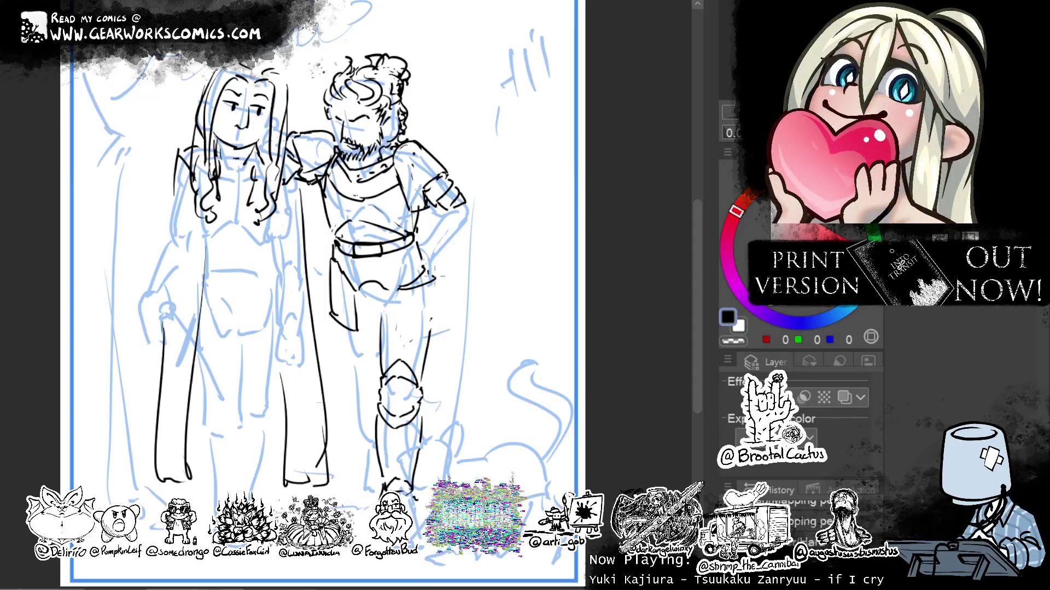
Ink the man's left hip, then lasso-select the area around the trousers.
left_click_drag(341, 291, 358, 287)
mouse_move(333, 241)
left_mouse_down()
mouse_move(323, 276)
mouse_move(335, 270)
left_mouse_up()
key("c")
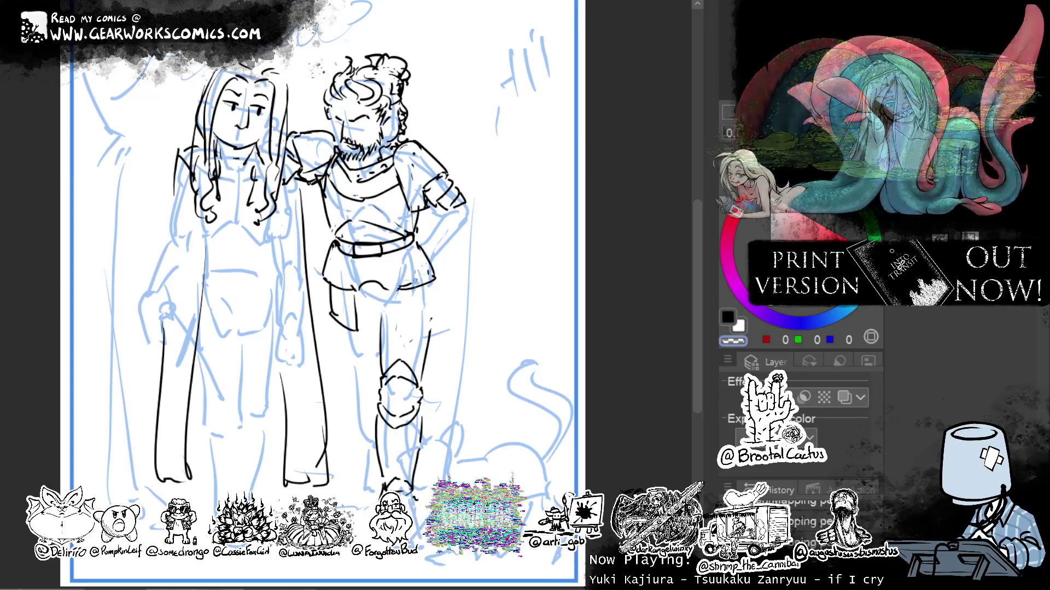
key("c")
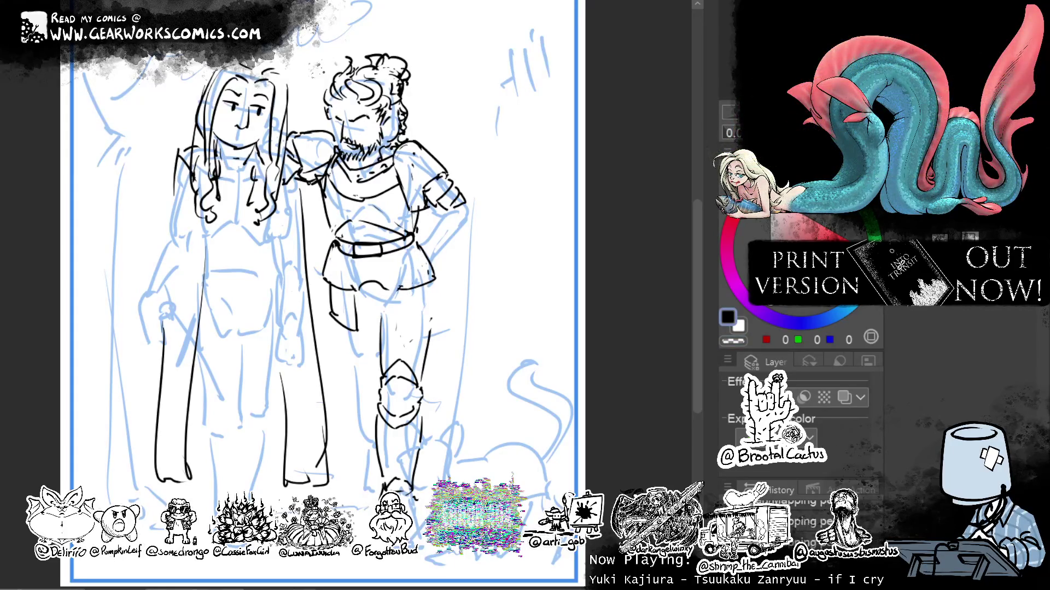
mouse_move(361, 273)
left_mouse_down()
mouse_move(326, 310)
mouse_move(323, 265)
left_mouse_up()
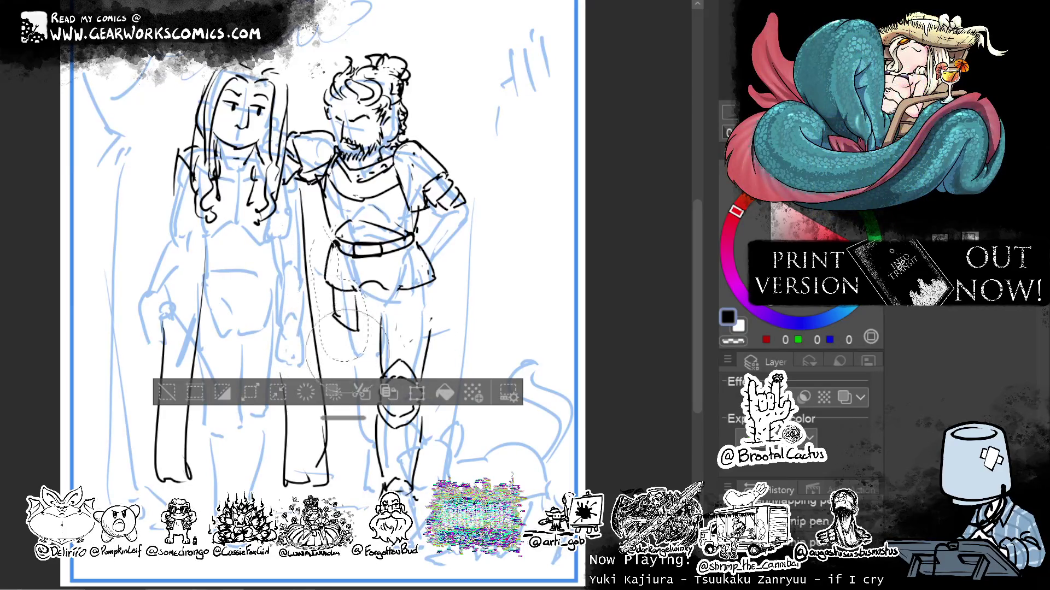
Clear the selection, redraw the tunic's lower edge and erase stray right-leg strokes.
left_click(167, 391)
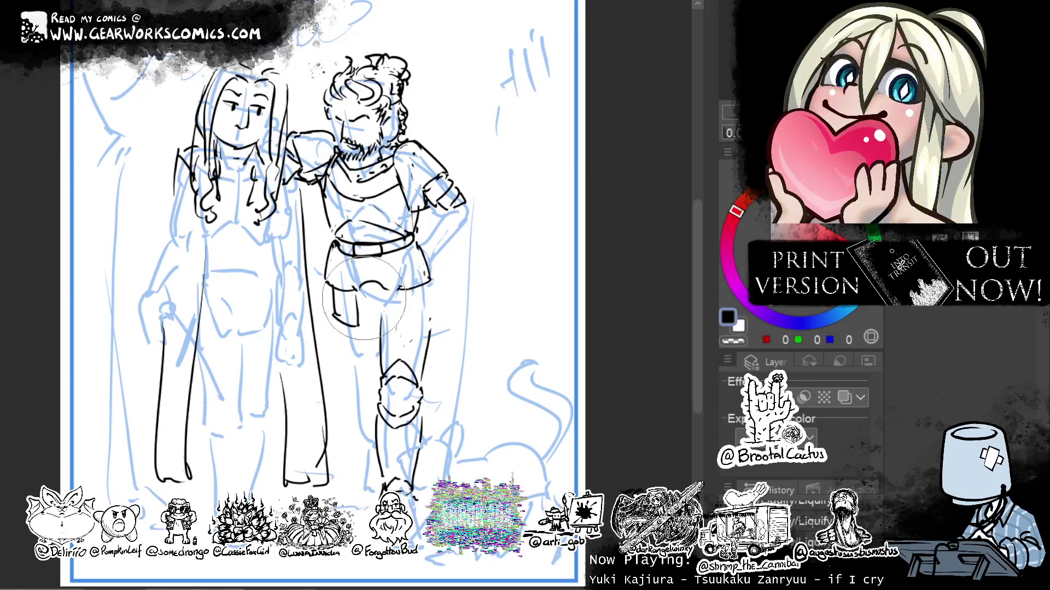
left_click_drag(355, 298, 386, 303)
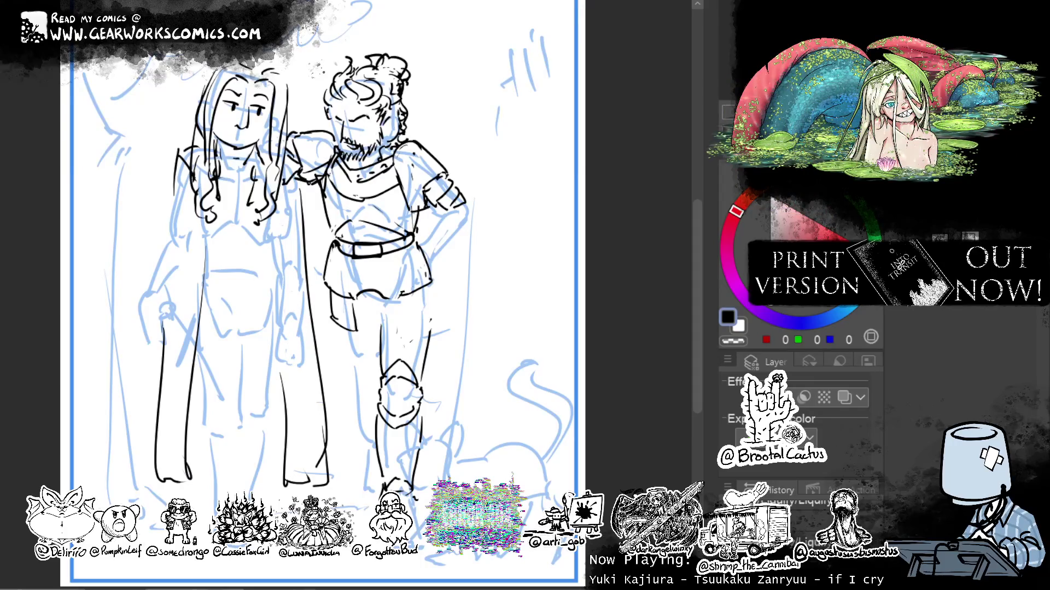
key("c")
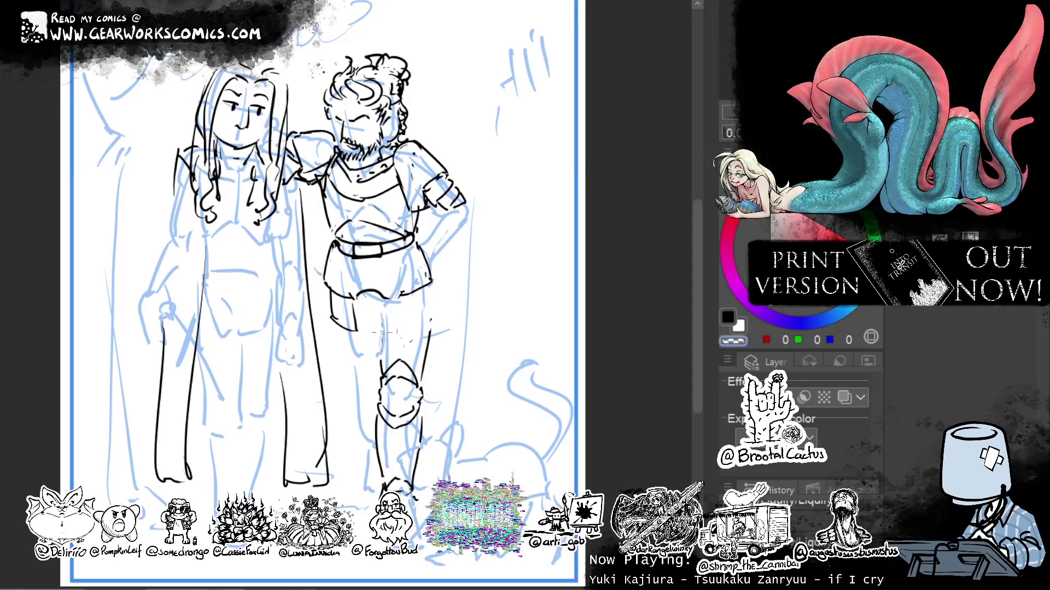
left_click_drag(431, 327, 424, 367)
key("c")
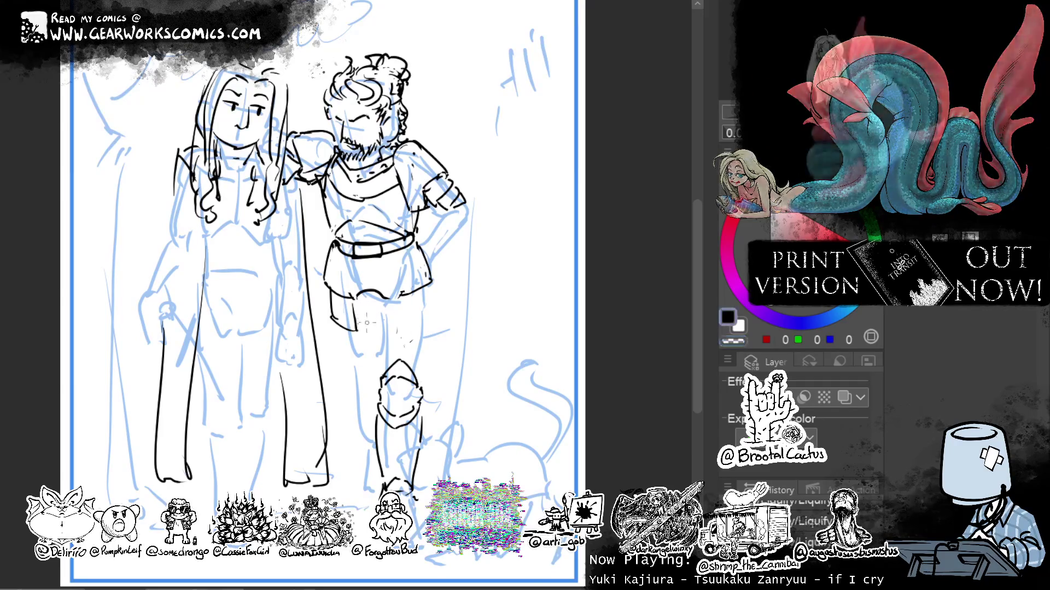
Ink the left leg's inner line and the long outer line of the right leg.
left_click_drag(360, 295, 382, 319)
key("ctrl+z")
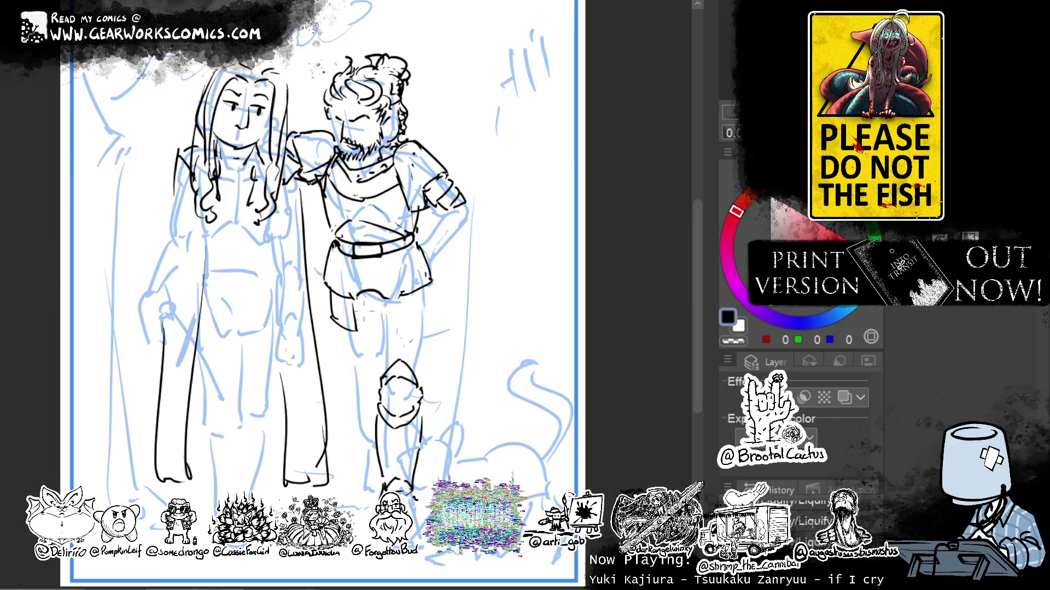
mouse_move(358, 298)
left_mouse_down()
mouse_move(386, 329)
mouse_move(356, 334)
left_mouse_up()
key("c")
mouse_move(332, 295)
left_mouse_down()
mouse_move(344, 327)
mouse_move(387, 348)
left_mouse_up()
key("c")
left_click_drag(386, 331, 383, 372)
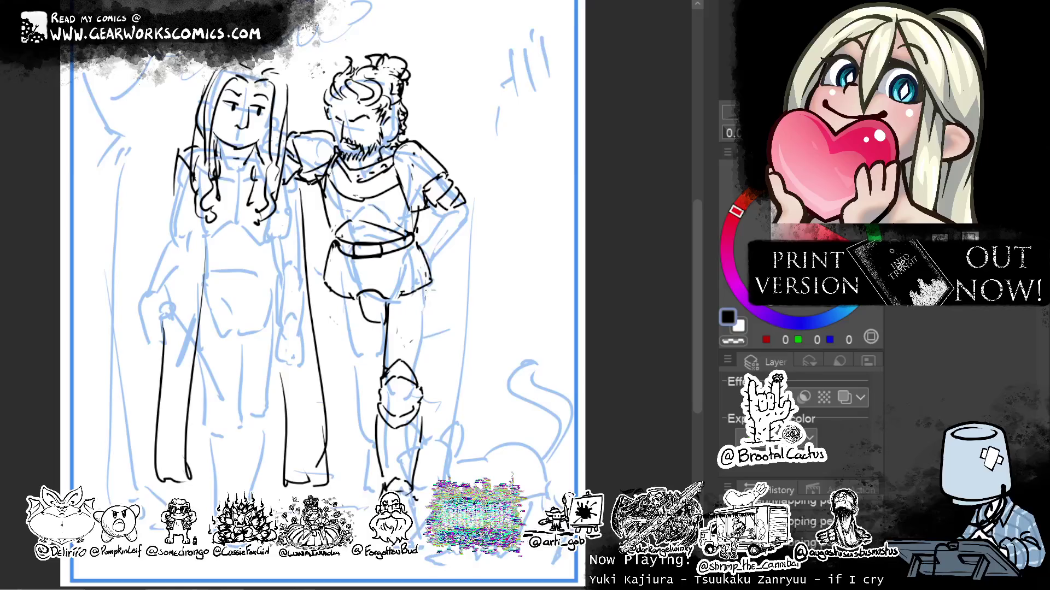
left_click_drag(432, 284, 420, 374)
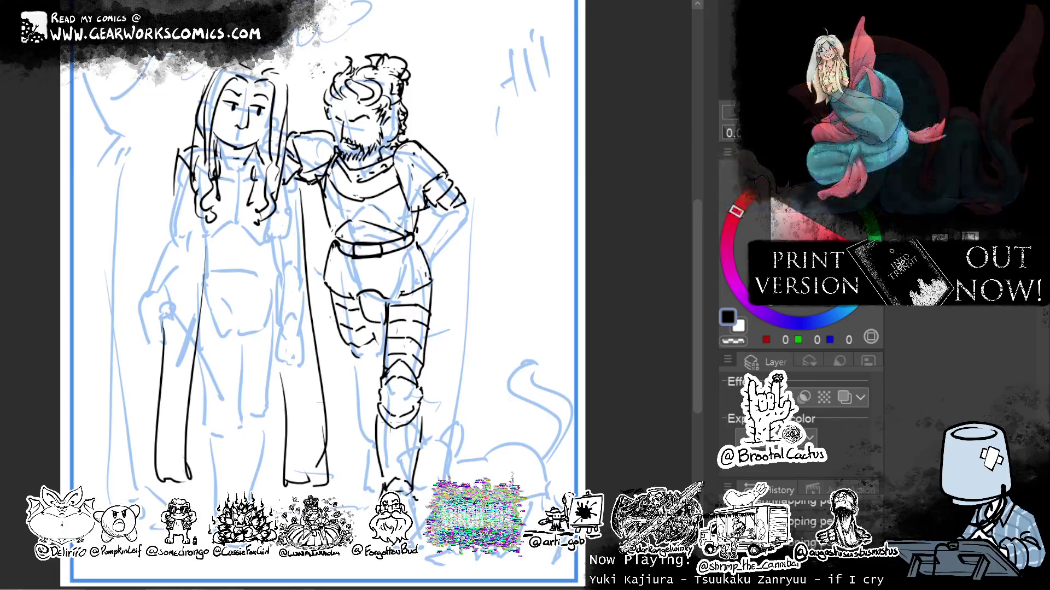
Ink armour plates above the knee, liquify the belt and thigh lines, and erase small marks.
left_click_drag(346, 361, 383, 372)
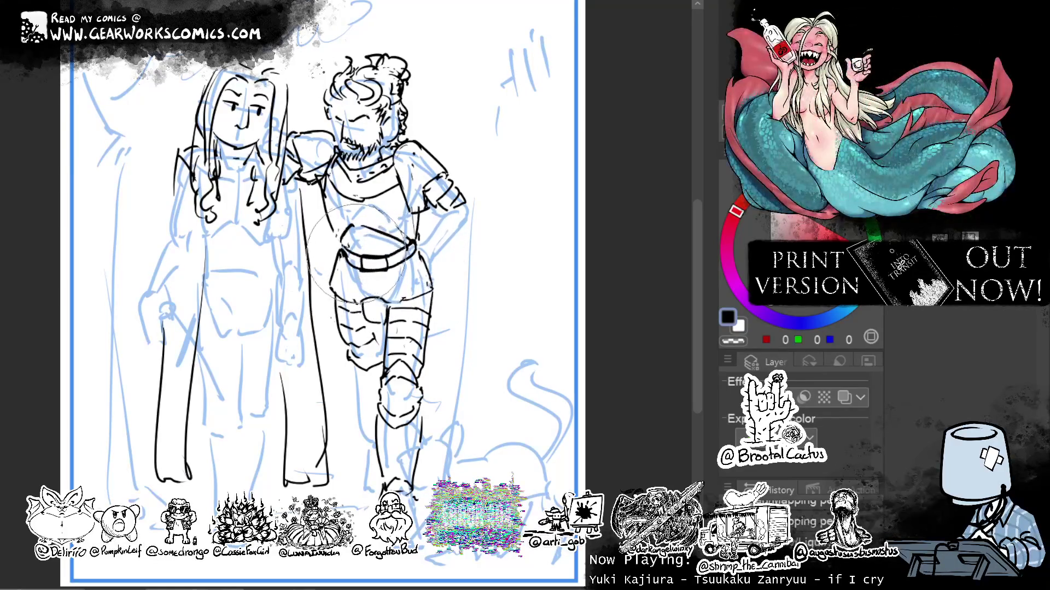
mouse_move(353, 252)
left_mouse_down()
mouse_move(366, 265)
mouse_move(378, 334)
left_mouse_up()
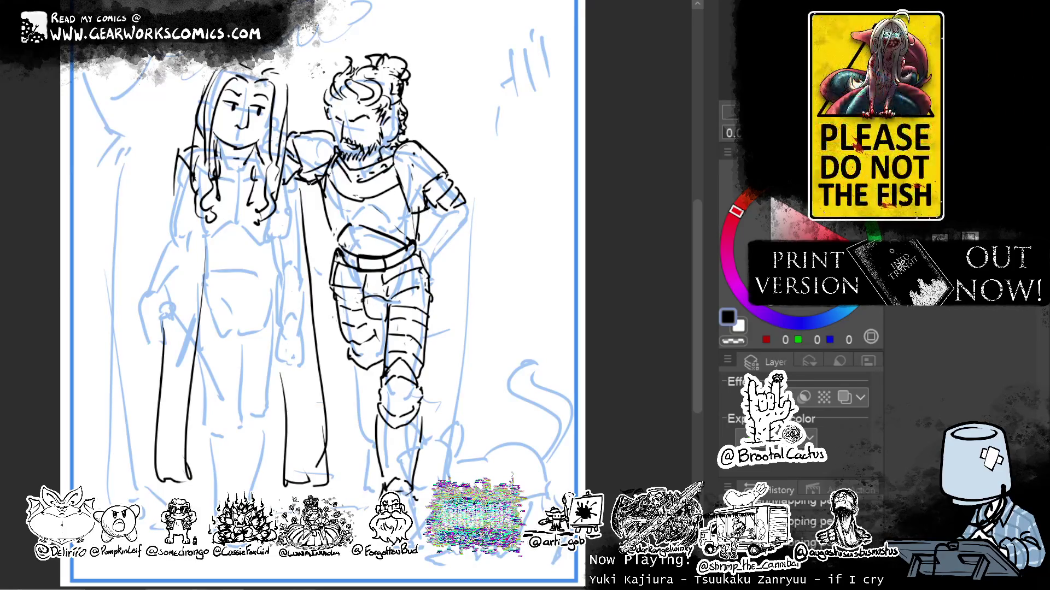
left_click_drag(370, 289, 389, 318)
key("c")
key("c")
left_click_drag(580, 179, 599, 140)
Zoom in and touch up the small strokes across the thigh armour.
scroll(350, 273, "up", 1)
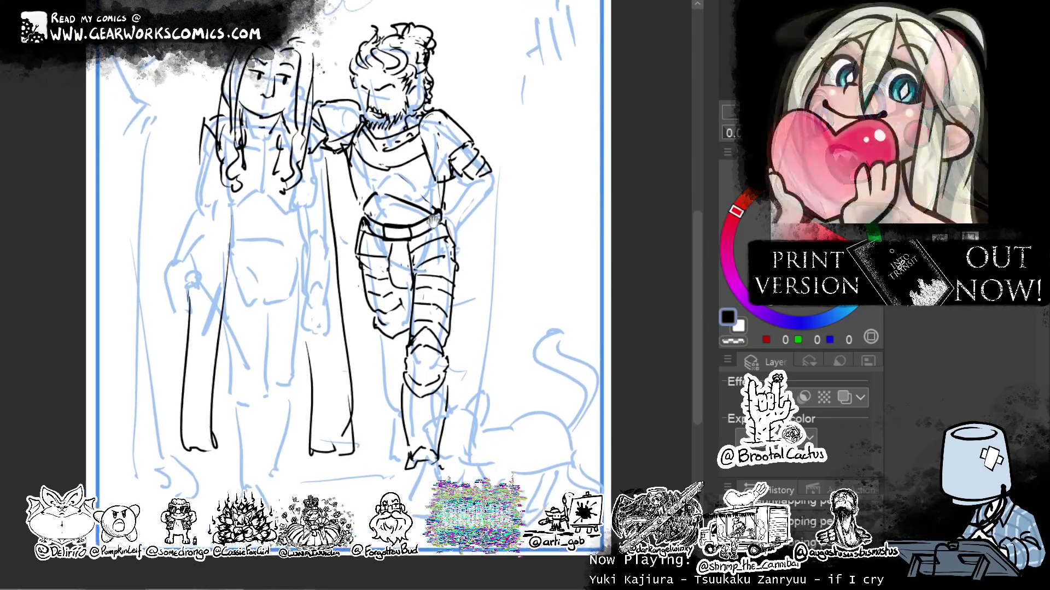
left_click_drag(414, 280, 391, 284)
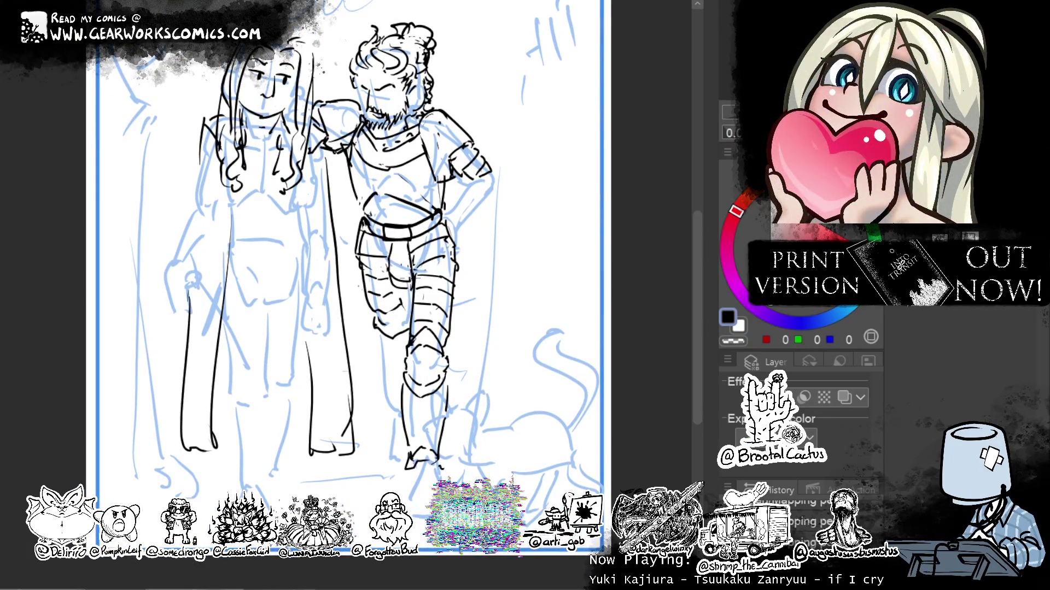
key("c")
left_click_drag(522, 132, 545, 217)
scroll(546, 217, "up", 1)
key("c")
key("ctrl+z")
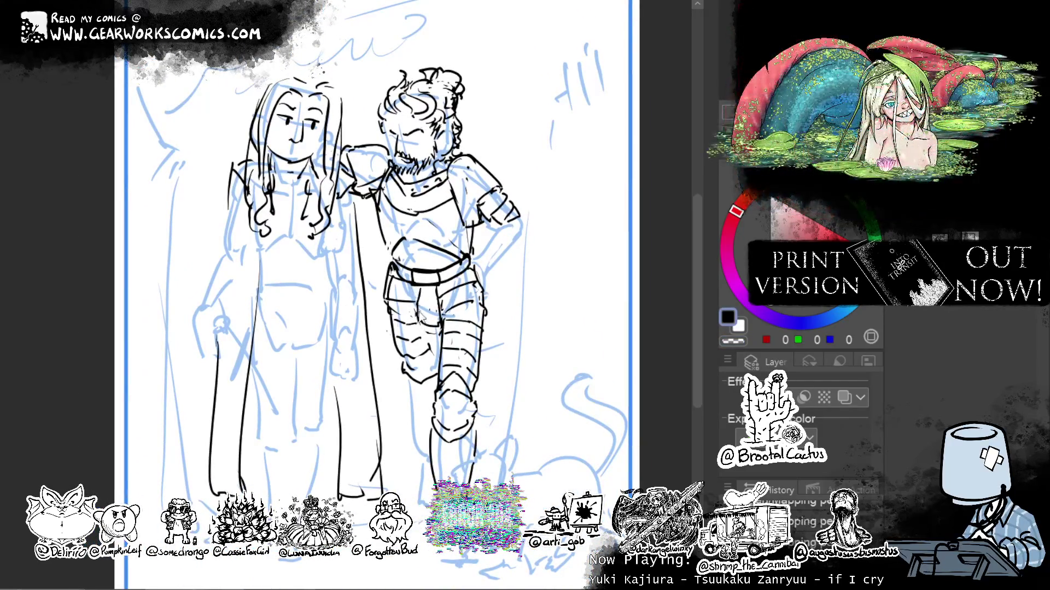
key("c")
mouse_move(404, 324)
left_mouse_down()
mouse_move(418, 301)
mouse_move(439, 365)
left_mouse_up()
key("c")
Ink the outer edges of both legs and short strokes along the lower leg.
left_click_drag(402, 301, 387, 366)
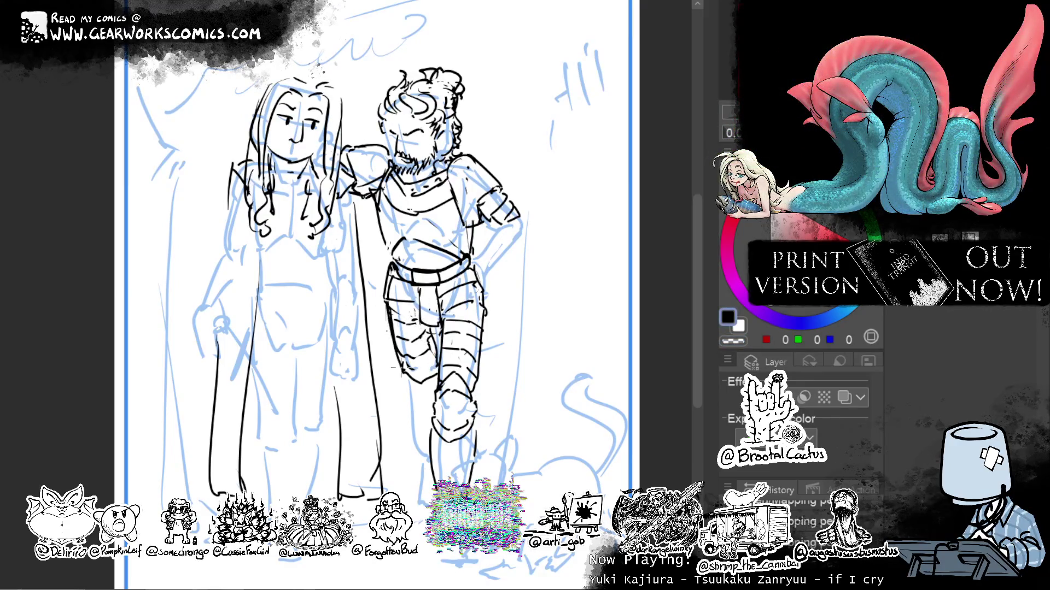
left_click_drag(480, 309, 487, 387)
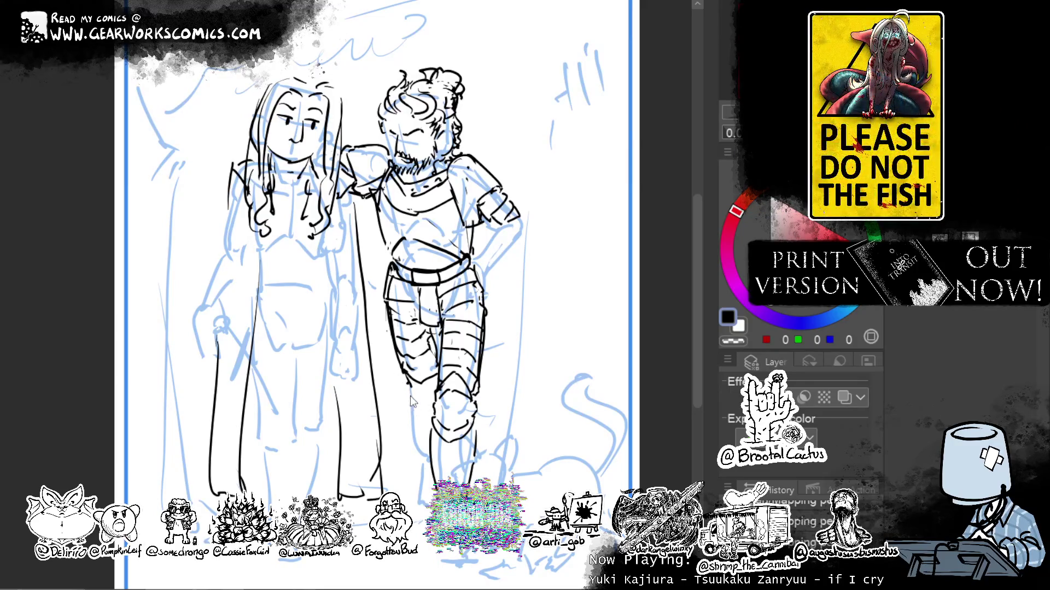
mouse_move(412, 404)
left_mouse_down()
mouse_move(430, 454)
mouse_move(448, 465)
left_mouse_up()
mouse_move(578, 349)
left_mouse_down()
mouse_move(503, 328)
mouse_move(518, 327)
mouse_move(525, 343)
left_mouse_up()
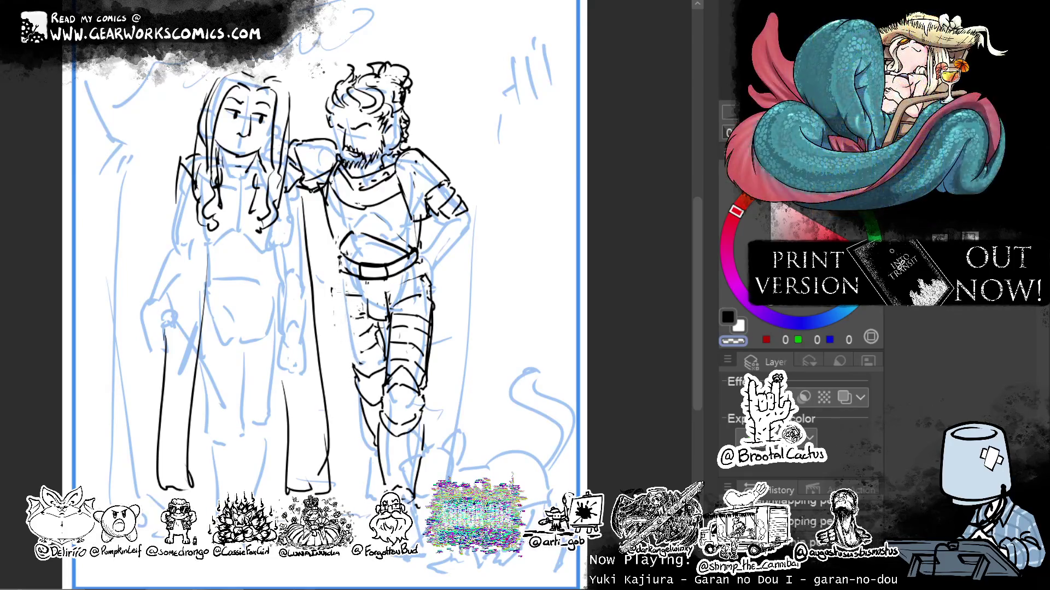
Erase the thigh plate lines and the leg's right-side outline.
mouse_move(371, 360)
left_mouse_down()
mouse_move(377, 306)
mouse_move(388, 347)
mouse_move(391, 296)
left_mouse_up()
mouse_move(408, 354)
left_mouse_down()
mouse_move(421, 276)
mouse_move(424, 389)
left_mouse_up()
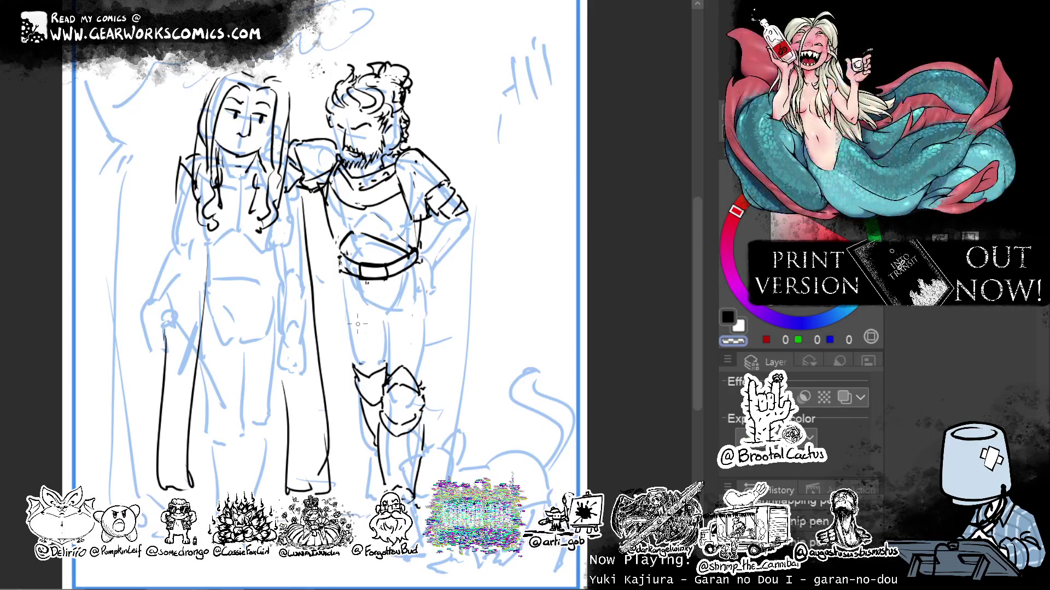
key("c")
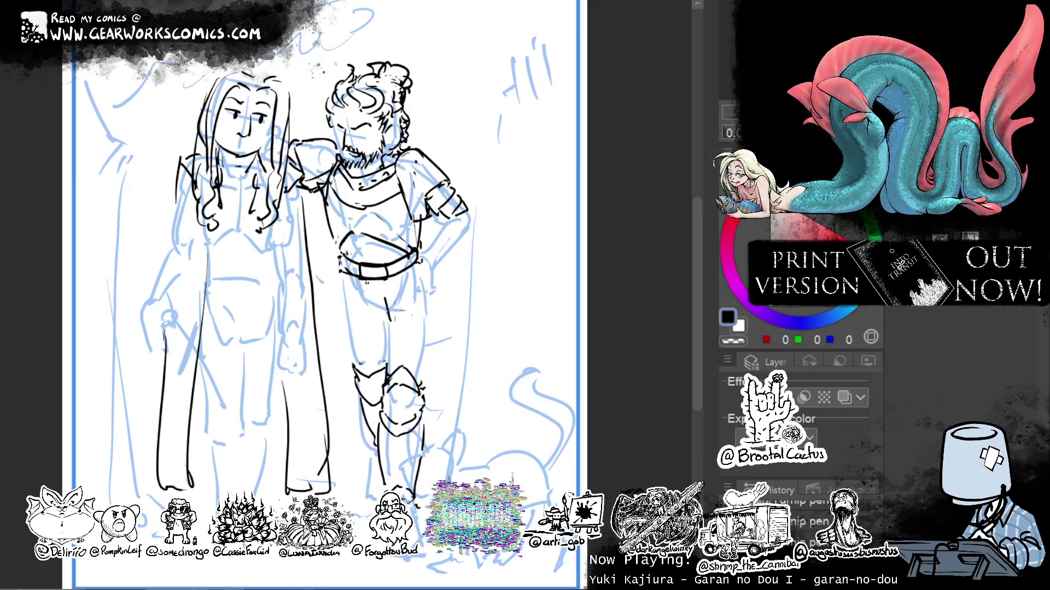
Ink a line down the man's right side and erase stray belt lines.
left_click_drag(390, 319, 434, 361)
key("ctrl+z")
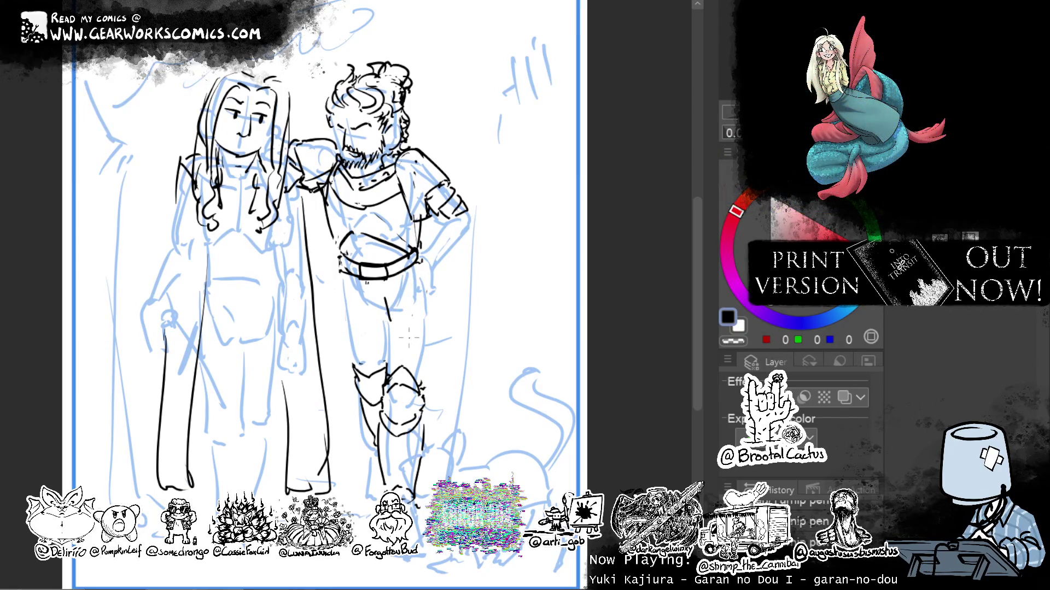
mouse_move(389, 307)
left_mouse_down()
mouse_move(421, 359)
mouse_move(430, 350)
left_mouse_up()
key("ctrl+z")
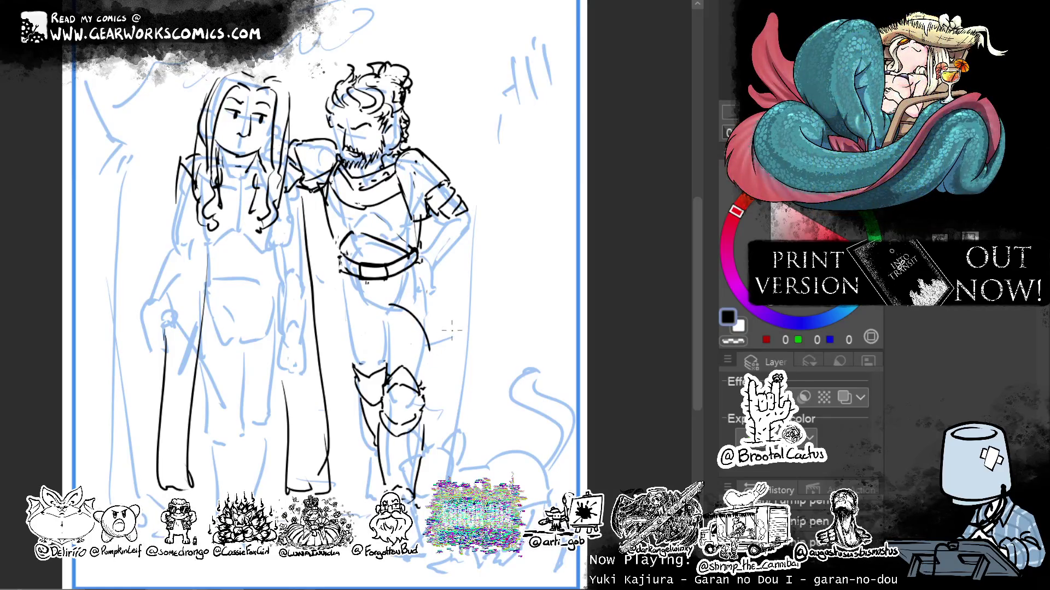
left_click_drag(424, 249, 446, 353)
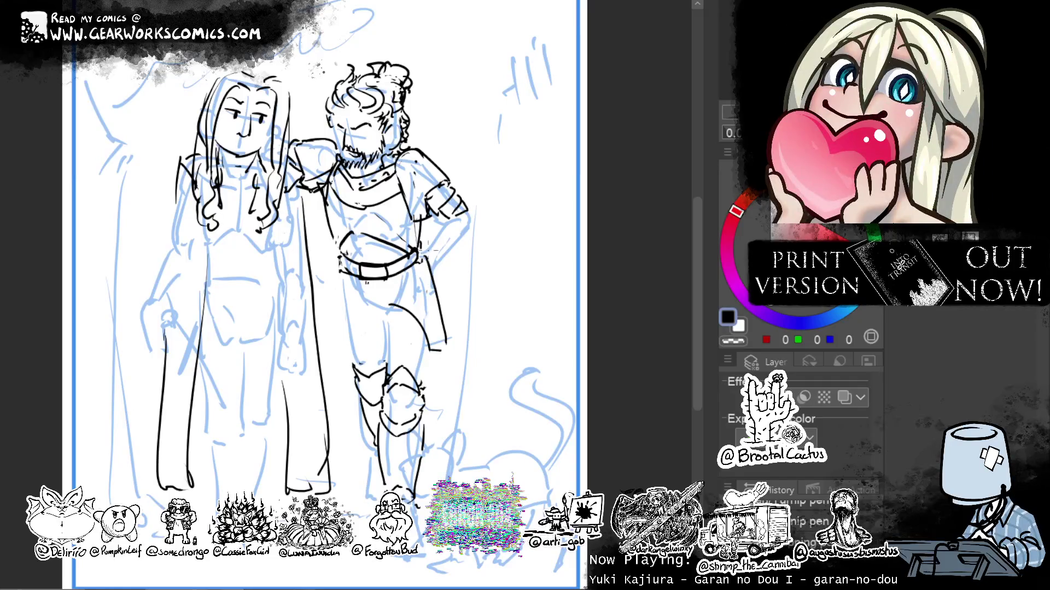
key("c")
mouse_move(418, 256)
left_mouse_down()
mouse_move(408, 270)
mouse_move(377, 279)
mouse_move(416, 252)
mouse_move(360, 281)
mouse_move(339, 262)
mouse_move(340, 249)
mouse_move(402, 249)
left_mouse_up()
key("c")
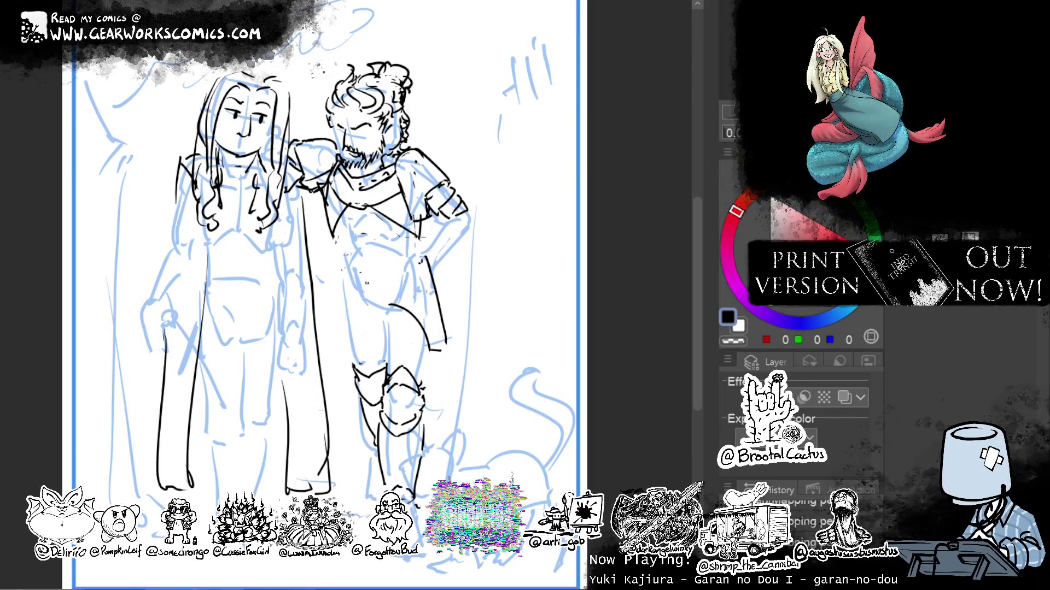
Ink the torso and a layered sash with short strokes across the waist.
left_click_drag(377, 214, 419, 220)
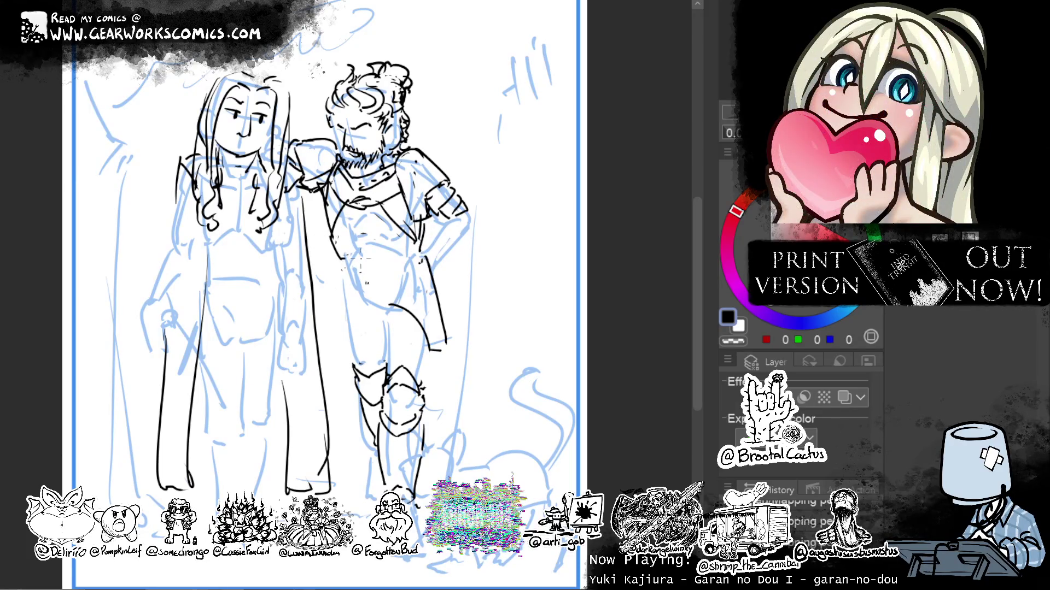
left_click_drag(358, 264, 422, 250)
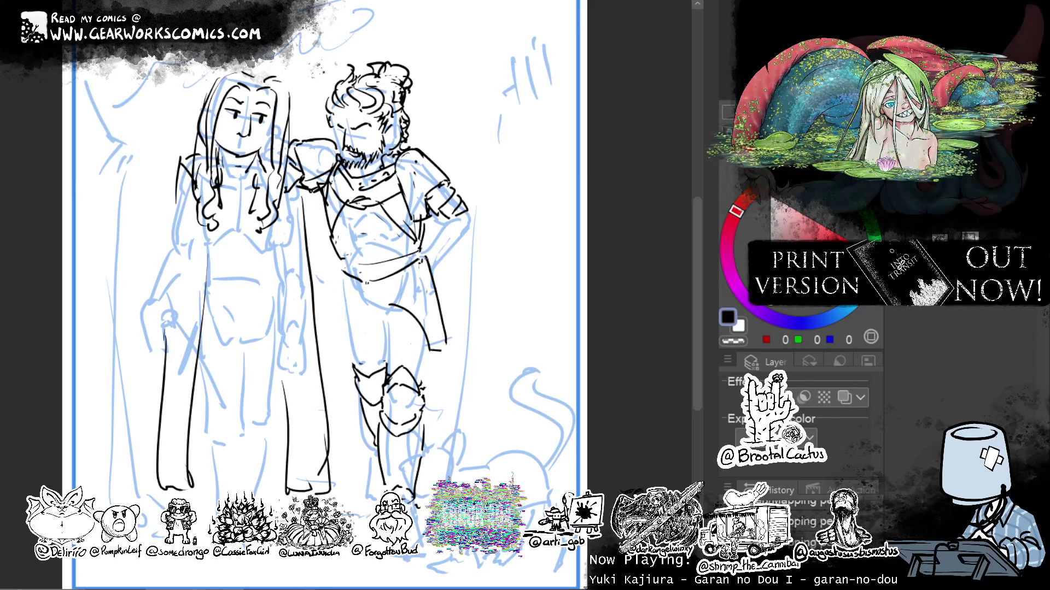
left_click_drag(414, 260, 424, 247)
left_click_drag(361, 280, 341, 290)
left_click_drag(430, 260, 367, 284)
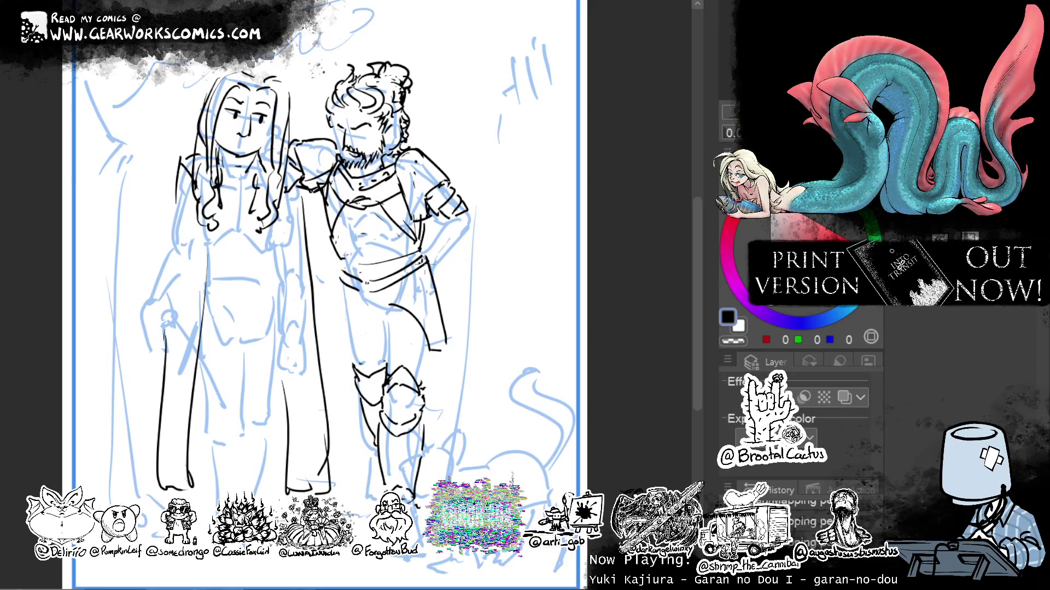
mouse_move(427, 268)
left_mouse_down()
mouse_move(369, 292)
mouse_move(369, 304)
left_mouse_up()
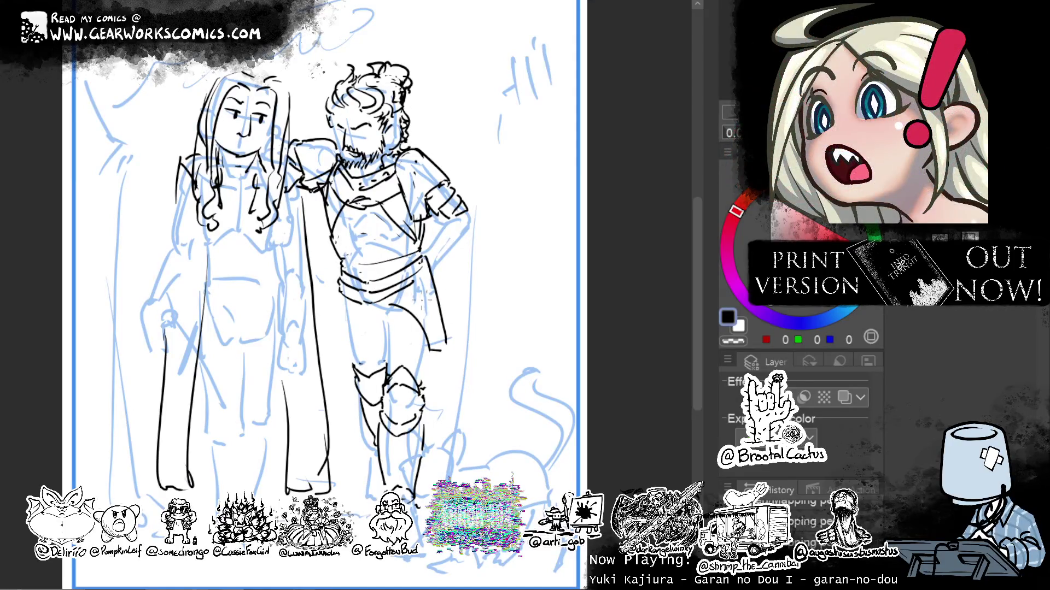
Delete the stray strokes in the man's lower leg area; the calf-line attempts are undone.
key("c")
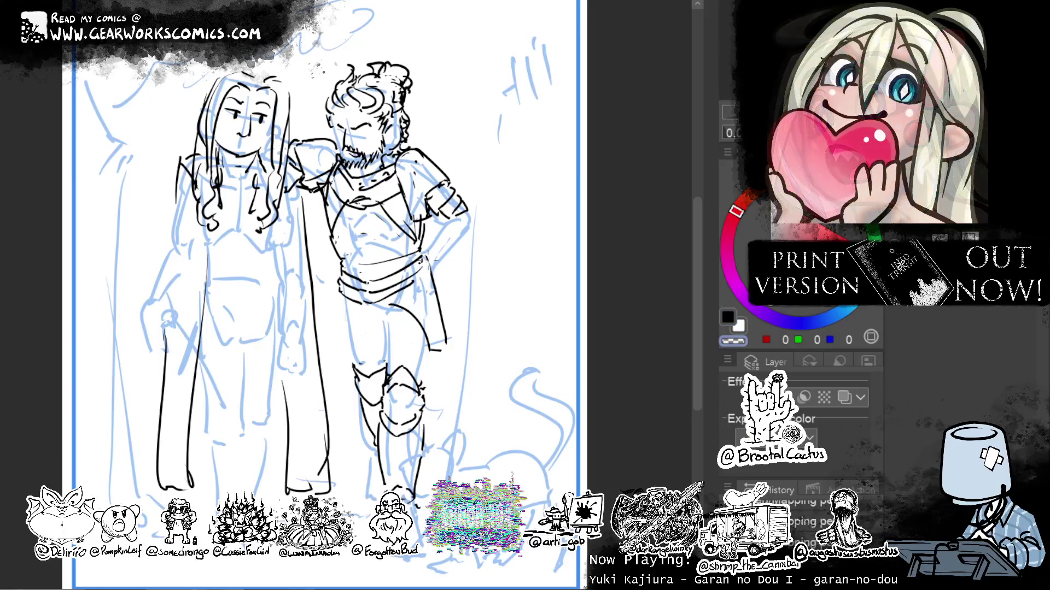
key("c")
left_click_drag(389, 298, 391, 311)
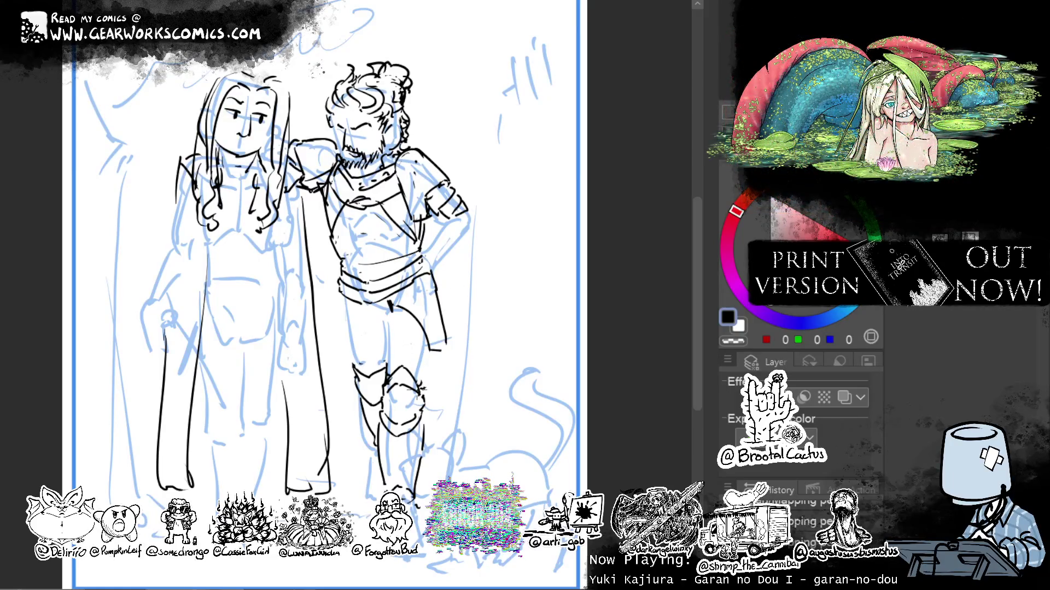
key("ctrl+z")
key("ctrl+z")
mouse_move(440, 276)
left_mouse_down()
mouse_move(425, 281)
mouse_move(489, 303)
mouse_move(477, 289)
left_mouse_up()
key("Delete")
key("ctrl+d")
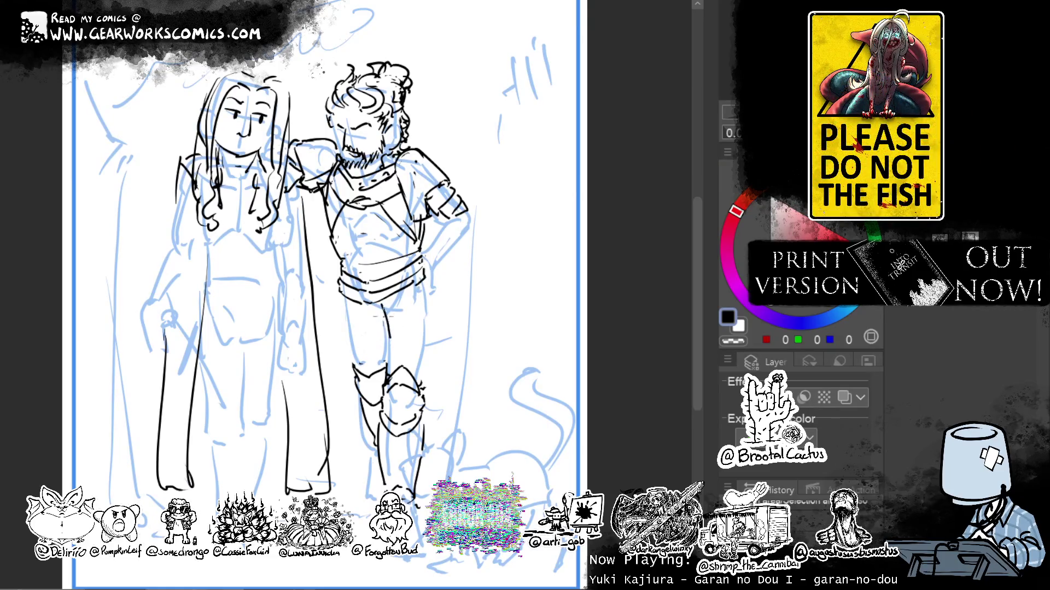
left_click_drag(399, 356, 439, 383)
key("ctrl+z")
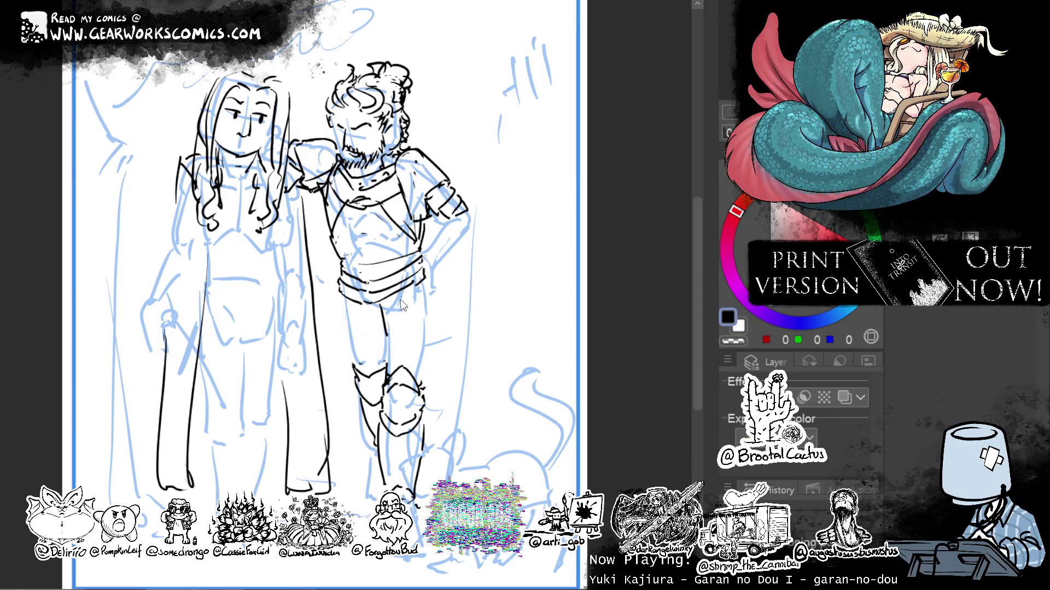
left_click_drag(385, 327, 425, 365)
key("ctrl+z")
Lasso the man's belt and rotate it to a better angle.
mouse_move(440, 240)
left_mouse_down()
mouse_move(337, 264)
mouse_move(349, 306)
left_mouse_up()
key("ctrl+t")
mouse_move(504, 300)
left_mouse_down()
mouse_move(427, 300)
mouse_move(501, 272)
left_mouse_up()
key("Return")
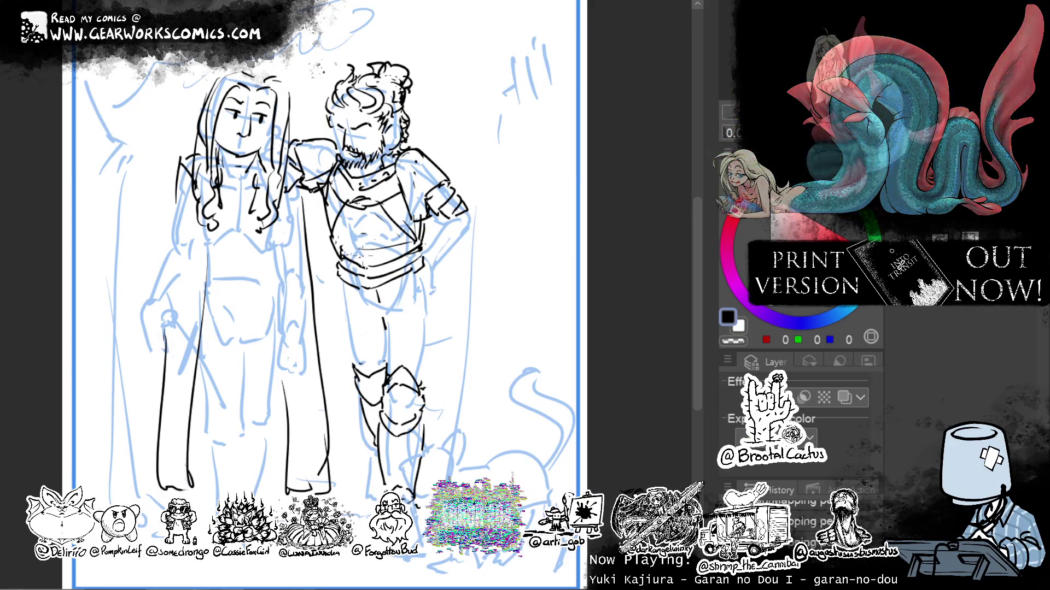
Erase rough bits of the belt lines and ink the belt's lower edge.
key("c")
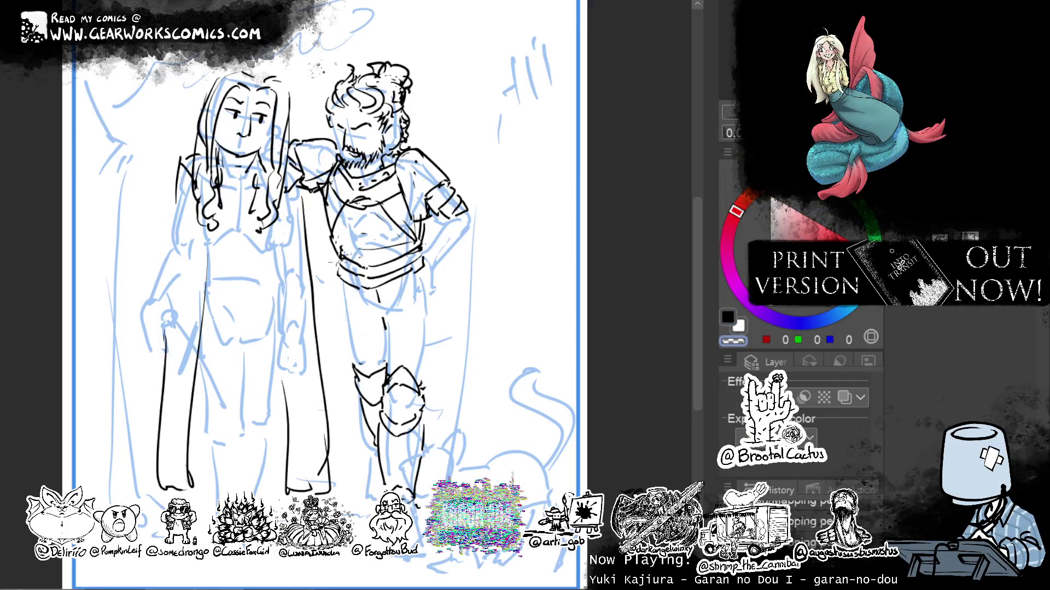
key("c")
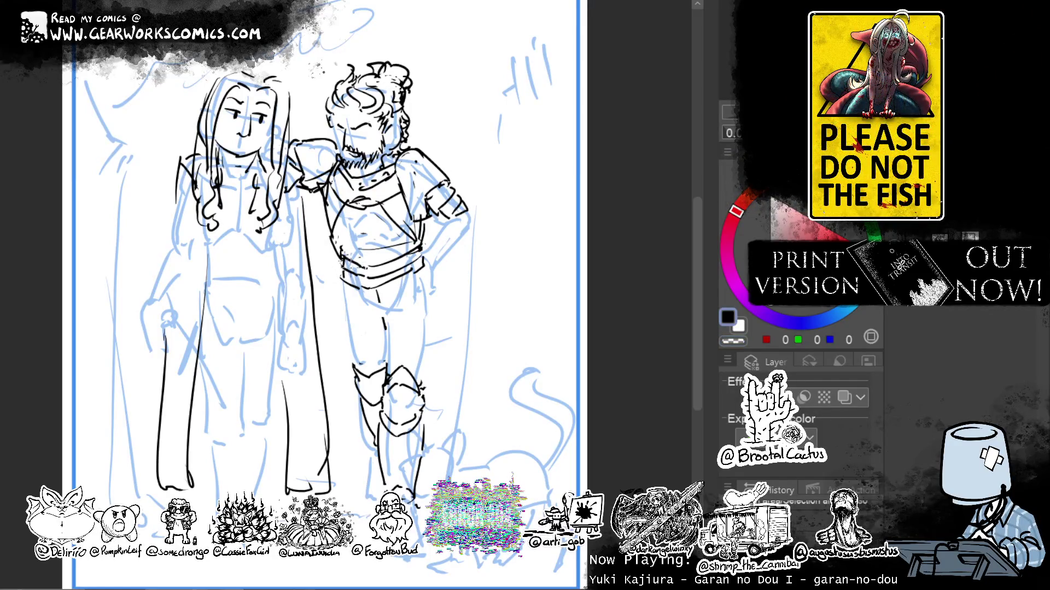
key("c")
mouse_move(382, 273)
left_mouse_down()
mouse_move(413, 276)
mouse_move(399, 281)
mouse_move(421, 267)
left_mouse_up()
key("c")
key("c")
key("c")
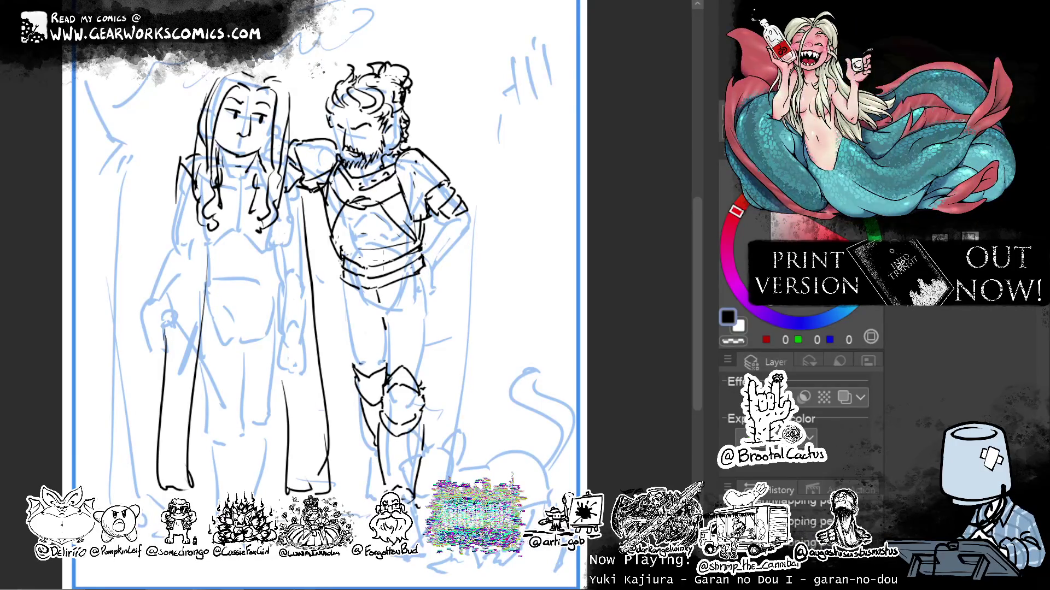
key("c")
key("c")
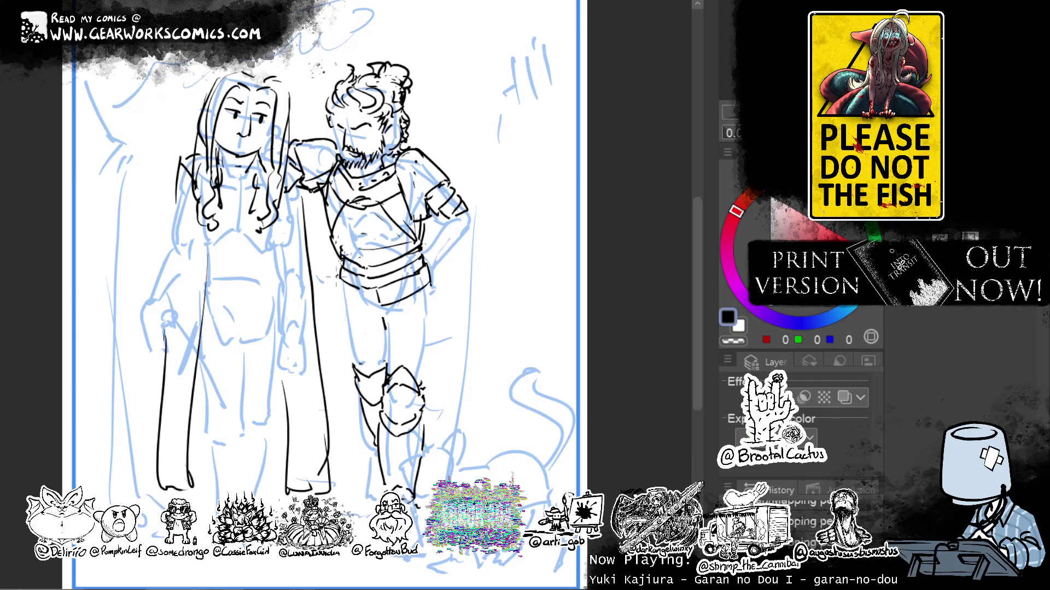
left_click_drag(335, 292, 379, 307)
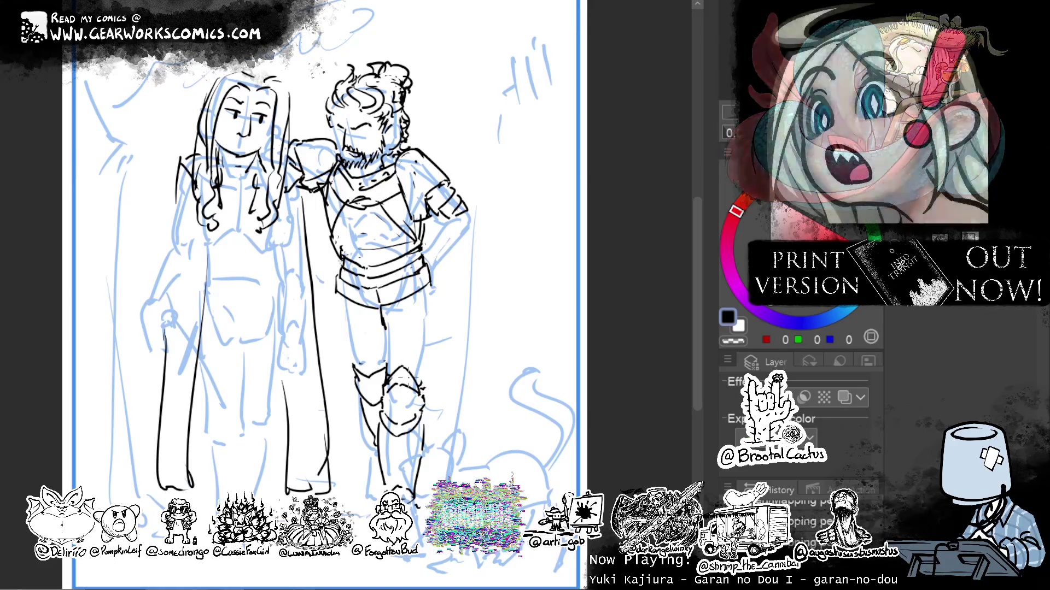
Trim the belt's lower edge and ink the right side of the man's leg.
key("c")
left_click_drag(407, 299, 388, 304)
key("c")
mouse_move(374, 277)
left_mouse_down()
mouse_move(376, 298)
mouse_move(429, 351)
left_mouse_up()
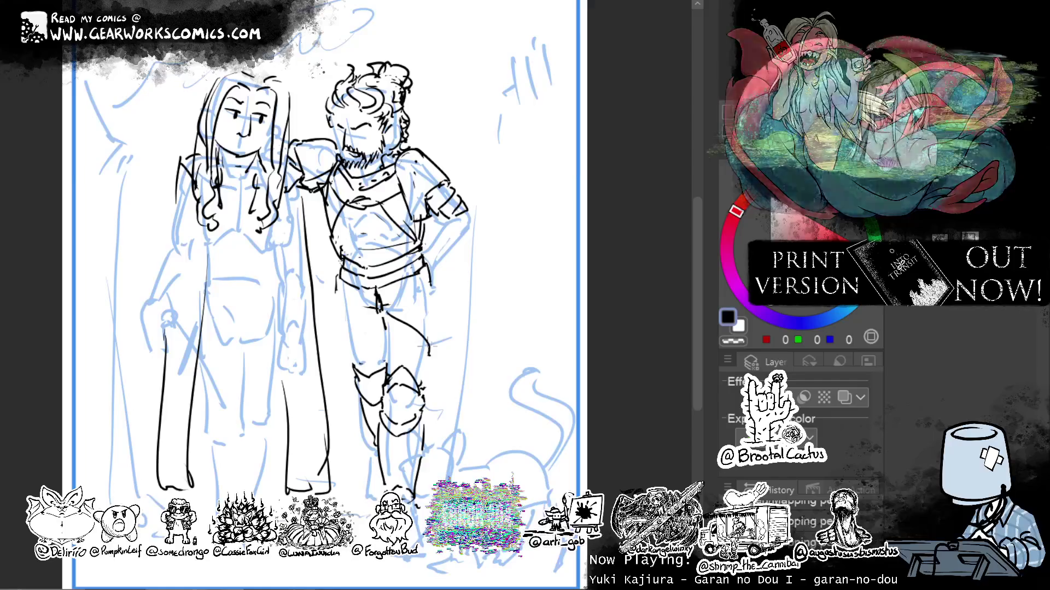
left_click_drag(432, 268, 449, 351)
key("ctrl+z")
left_click_drag(433, 265, 446, 353)
Ink the thigh's outer edge, redrawing the curve until it runs upward cleanly.
left_click_drag(373, 310, 339, 340)
key("ctrl+z")
mouse_move(374, 308)
left_mouse_down()
mouse_move(338, 334)
mouse_move(341, 325)
mouse_move(342, 362)
left_mouse_up()
key("ctrl+z")
key("ctrl+z")
key("ctrl+z")
mouse_move(375, 306)
left_mouse_down()
mouse_move(352, 317)
mouse_move(342, 361)
mouse_move(331, 318)
left_mouse_up()
key("ctrl+z")
mouse_move(344, 356)
left_mouse_down()
mouse_move(326, 331)
mouse_move(338, 280)
left_mouse_up()
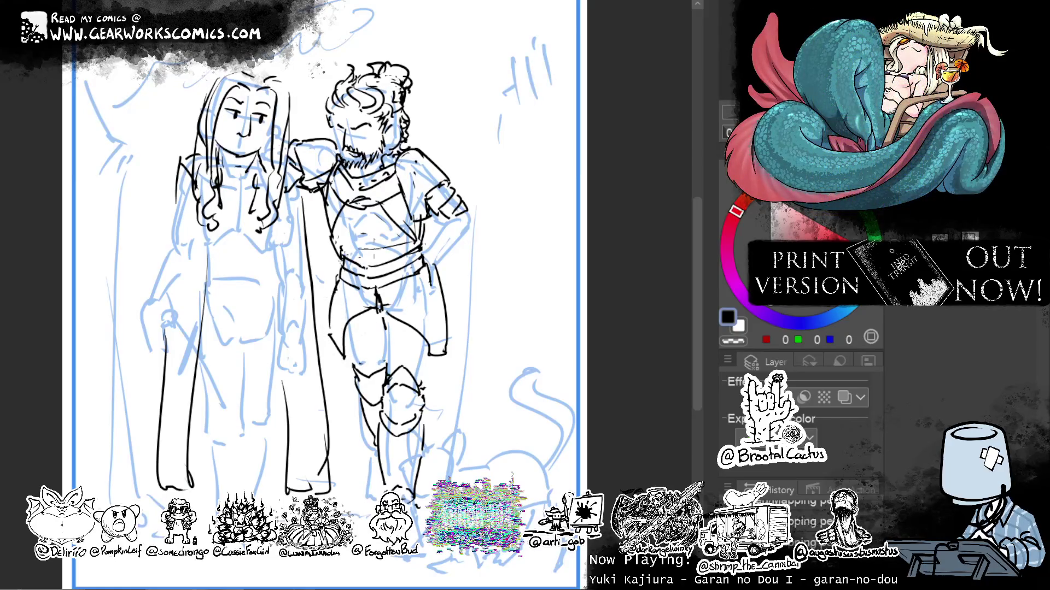
key("ctrl+z")
left_click_drag(330, 344, 338, 275)
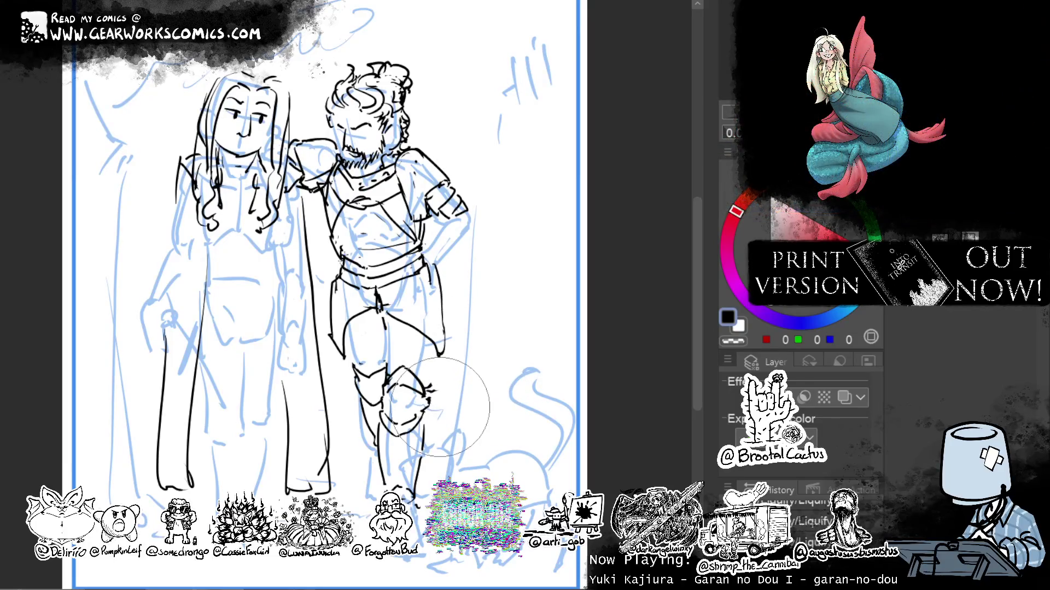
Liquify the faint marks around the knee and redraw the leg's right contour.
left_click_drag(389, 312, 421, 333)
mouse_move(432, 277)
left_mouse_down()
mouse_move(443, 339)
mouse_move(441, 281)
left_mouse_up()
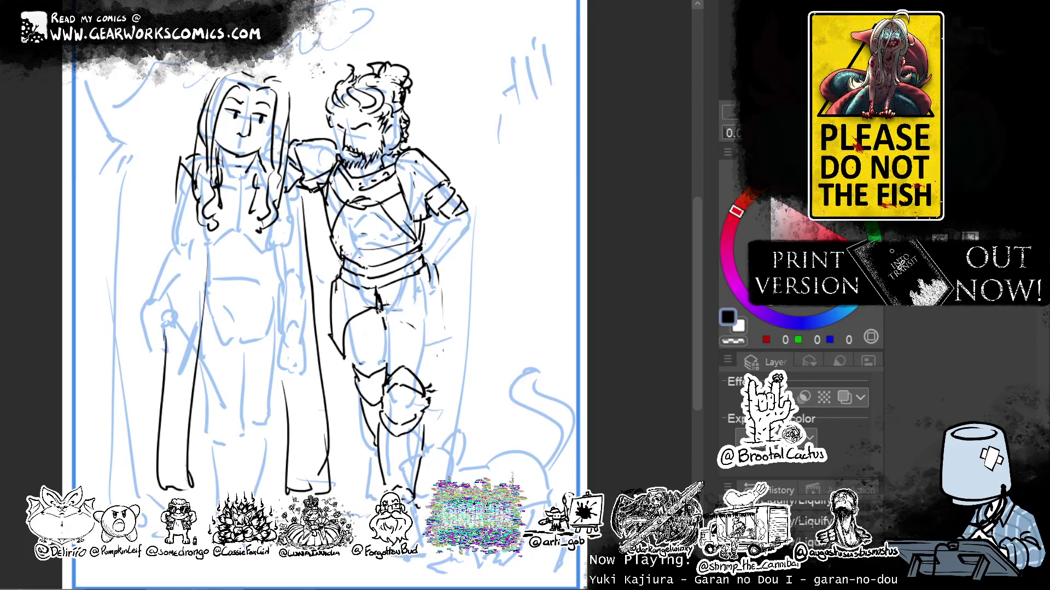
left_click_drag(404, 319, 434, 370)
mouse_move(435, 264)
left_mouse_down()
mouse_move(449, 354)
mouse_move(435, 352)
mouse_move(449, 356)
left_mouse_up()
left_click_drag(432, 273, 438, 345)
left_click_drag(341, 285, 345, 342)
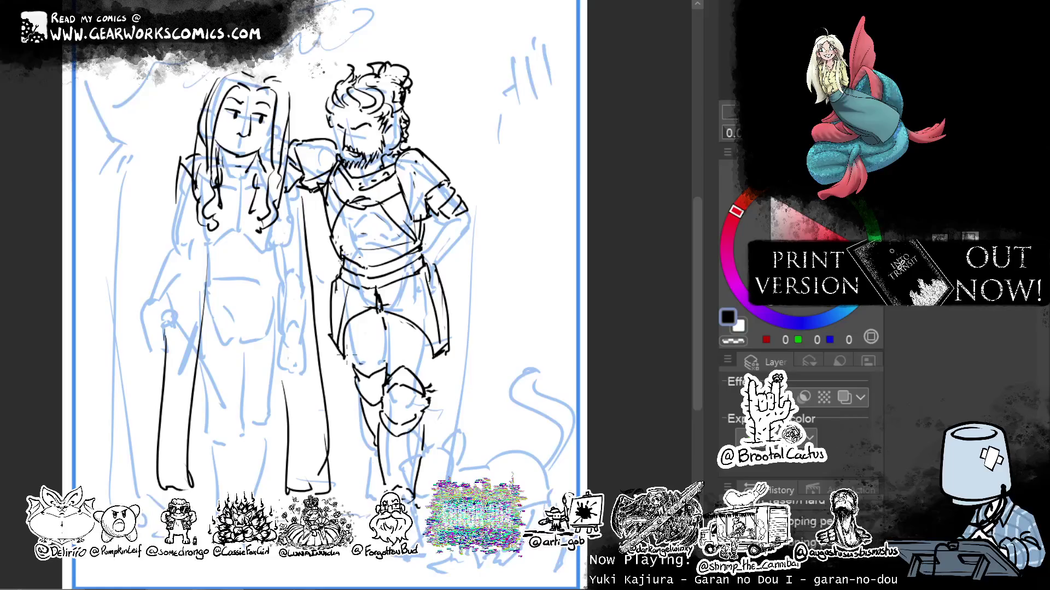
Add short detail strokes across the thigh and pan down to the lower leg.
mouse_move(361, 311)
left_mouse_down()
mouse_move(381, 328)
mouse_move(366, 374)
left_mouse_up()
left_click_drag(390, 329, 415, 318)
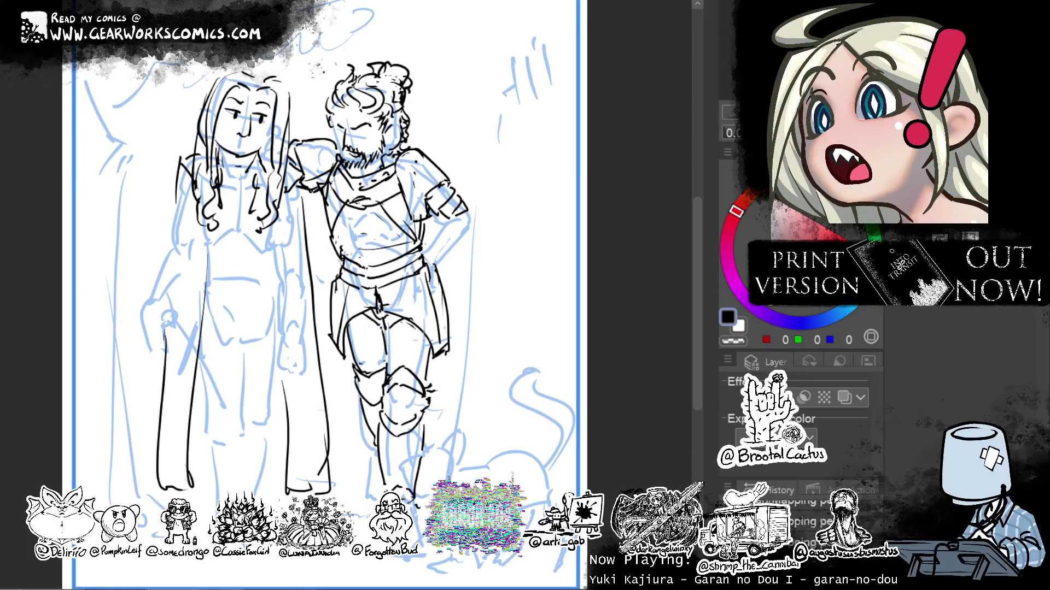
mouse_move(551, 276)
left_mouse_down()
mouse_move(556, 214)
mouse_move(559, 245)
left_mouse_up()
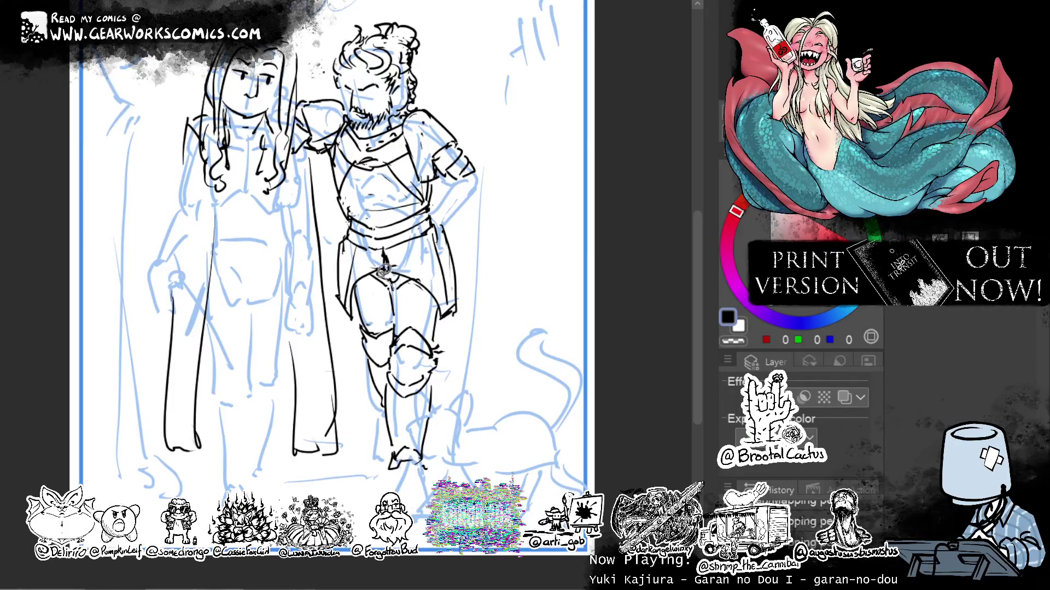
left_click_drag(355, 284, 364, 406)
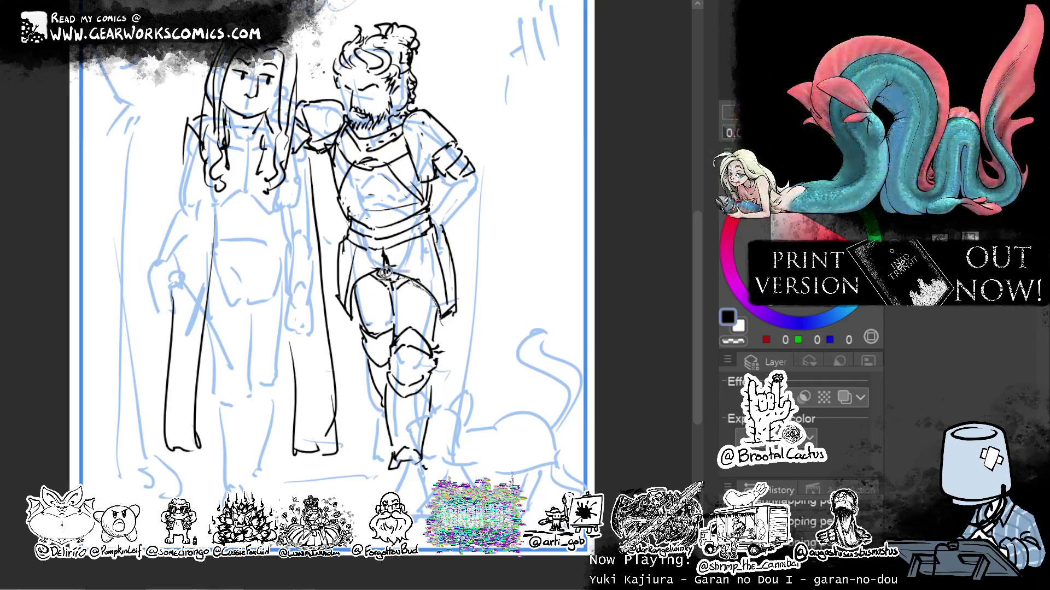
Lasso the man's inked lower leg, rotate it upright with Ctrl+T, and recentre the view.
mouse_move(361, 282)
left_mouse_down()
mouse_move(383, 462)
mouse_move(458, 328)
left_mouse_up()
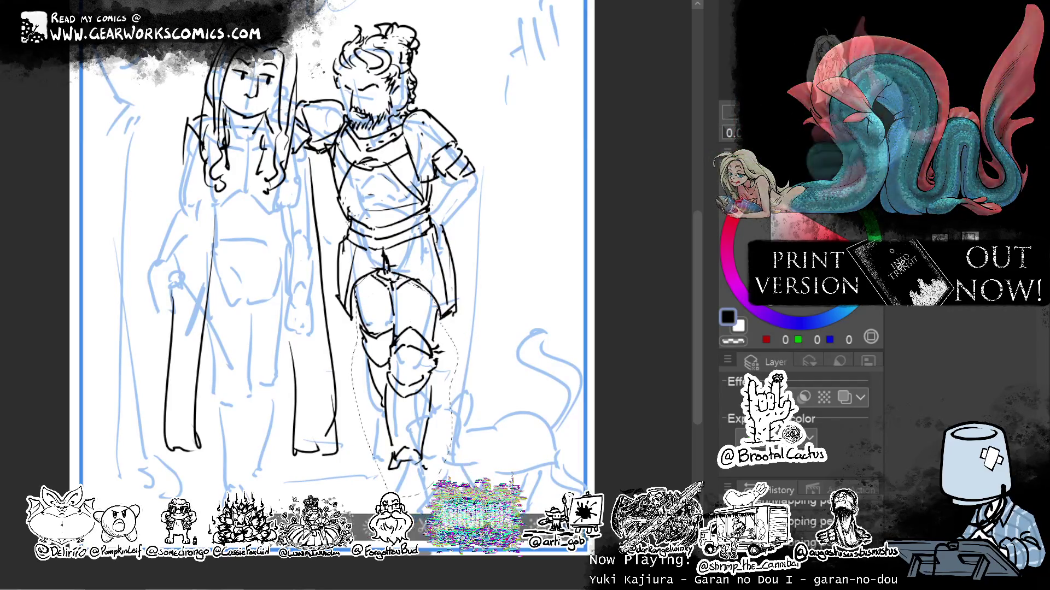
key("ctrl+t")
left_click_drag(489, 442, 390, 487)
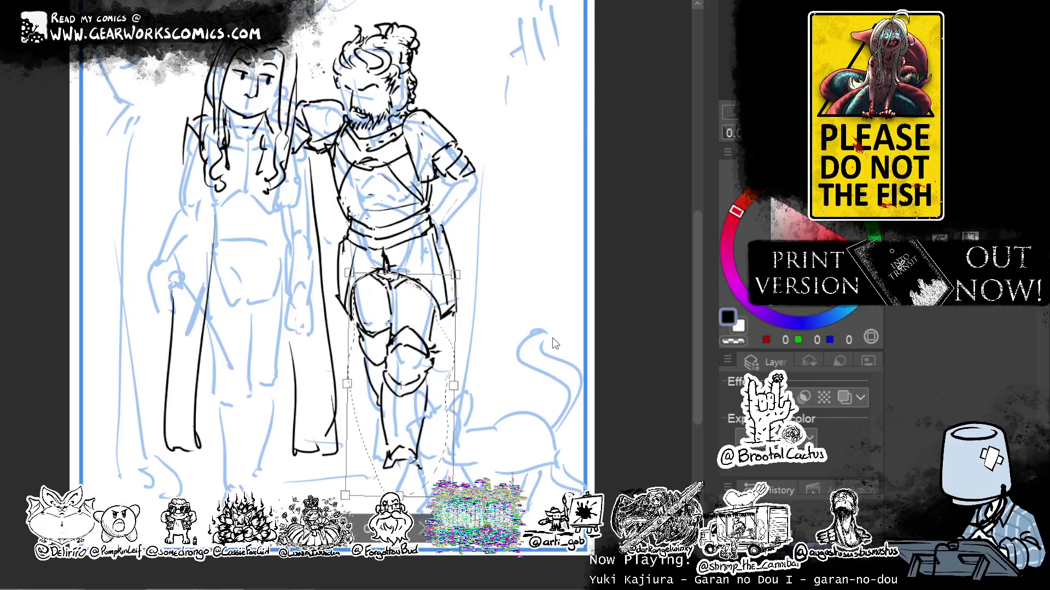
key("Return")
left_click_drag(570, 260, 564, 289)
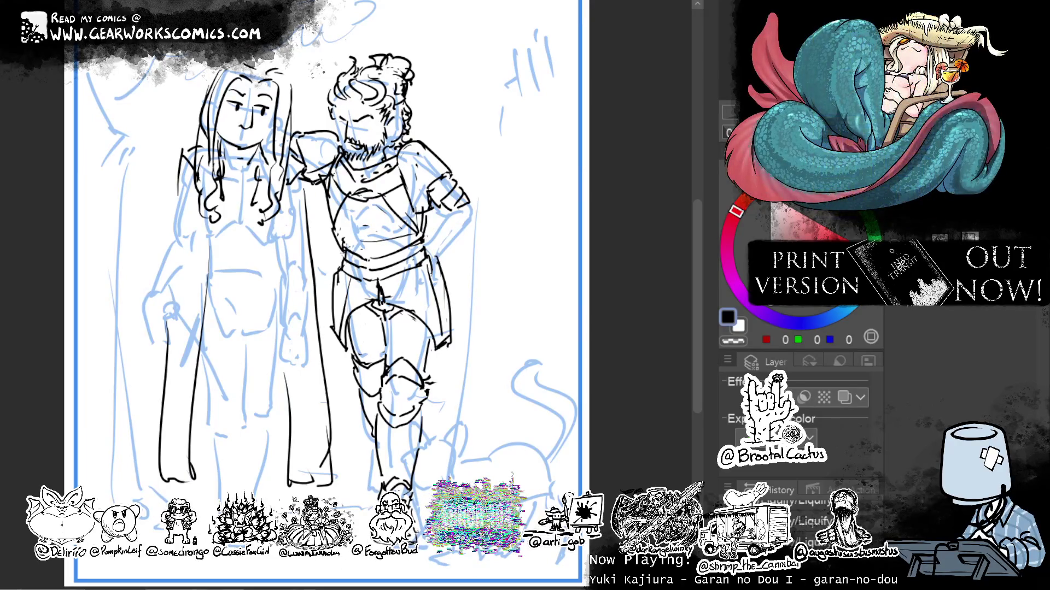
Ink the boot's left edge and the first lines of the woman's chest and torso.
left_click_drag(370, 415, 374, 497)
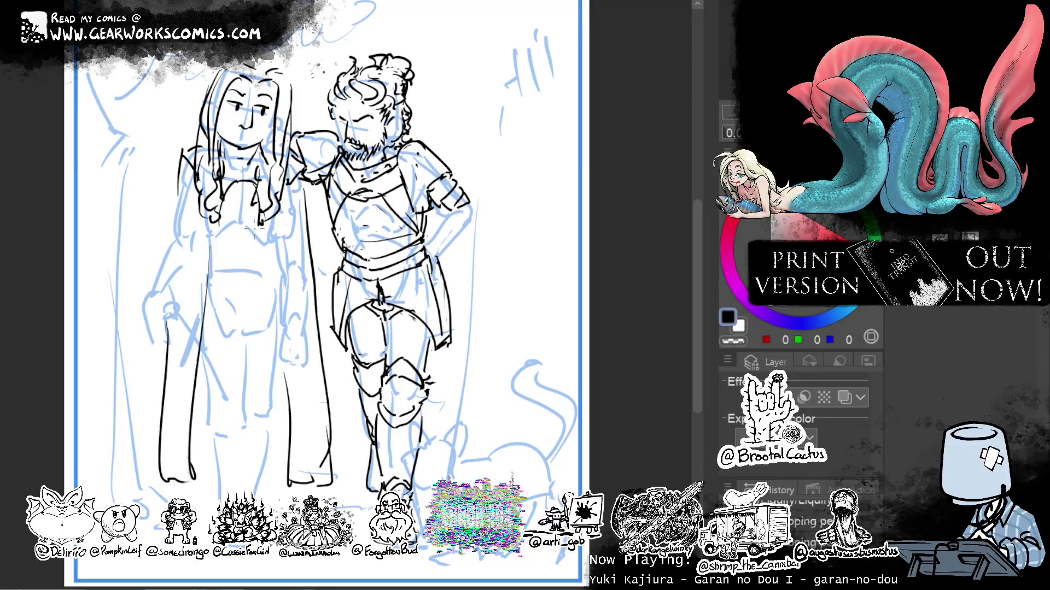
left_click_drag(245, 181, 223, 216)
left_click_drag(246, 197, 263, 223)
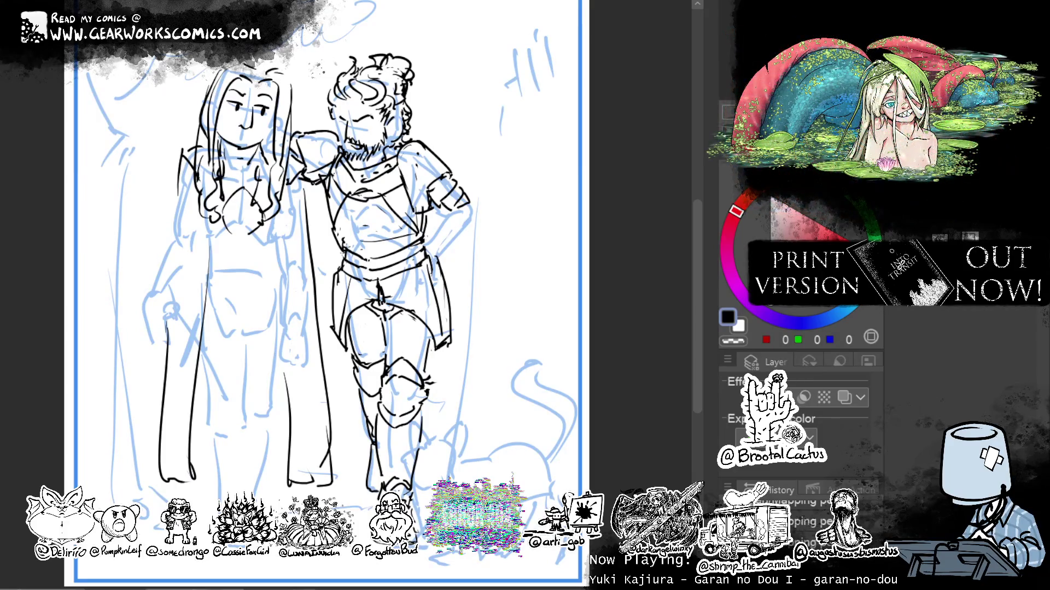
scroll(452, 236, "up", 2)
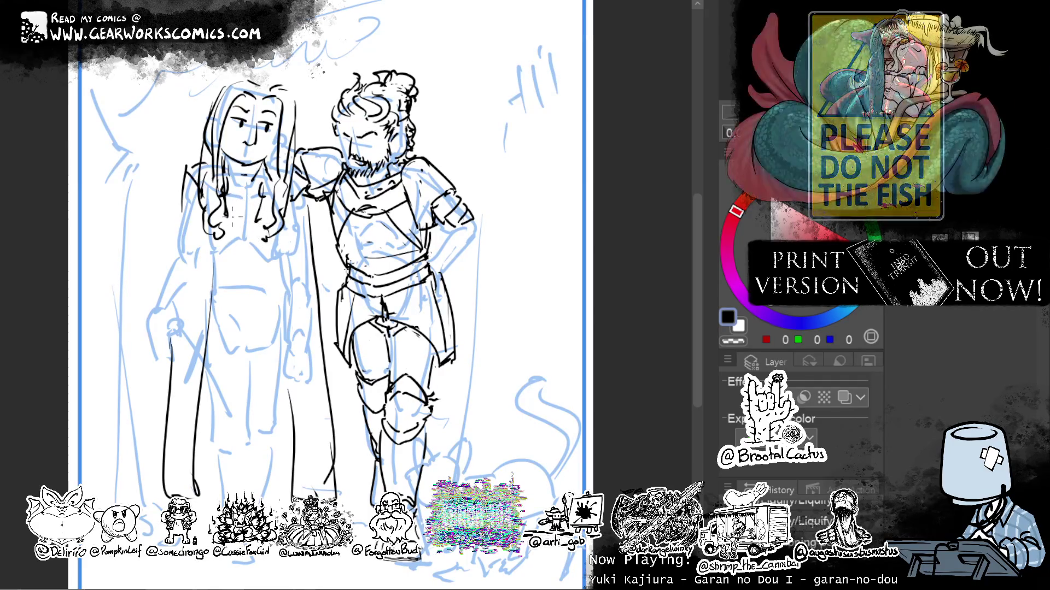
left_click_drag(239, 188, 238, 219)
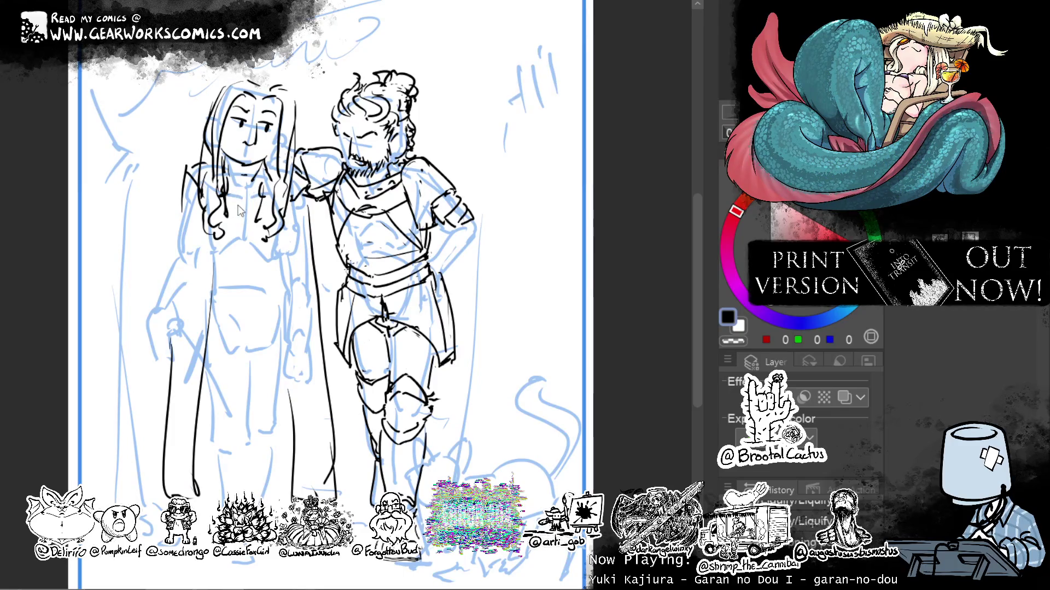
Ink the woman's torso, clasped hands and waistline.
mouse_move(248, 197)
left_mouse_down()
mouse_move(275, 217)
mouse_move(253, 225)
left_mouse_up()
mouse_move(256, 222)
left_mouse_down()
mouse_move(250, 257)
mouse_move(237, 244)
mouse_move(240, 254)
left_mouse_up()
mouse_move(241, 251)
left_mouse_down()
mouse_move(228, 265)
mouse_move(261, 263)
left_mouse_up()
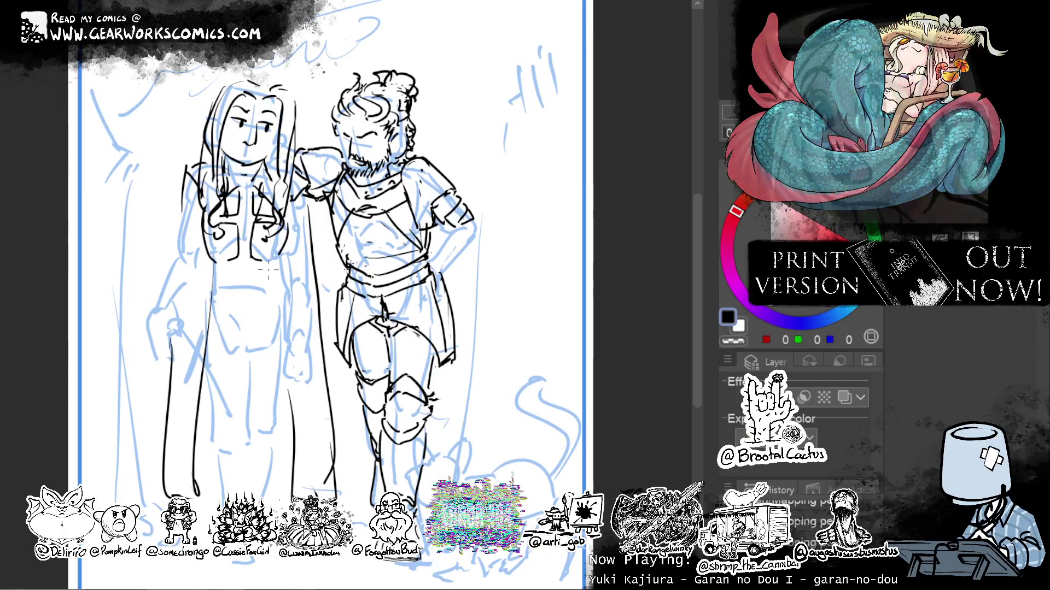
mouse_move(231, 264)
left_mouse_down()
mouse_move(272, 269)
mouse_move(294, 257)
mouse_move(270, 281)
mouse_move(218, 270)
mouse_move(276, 312)
mouse_move(294, 307)
left_mouse_up()
key("ctrl+z")
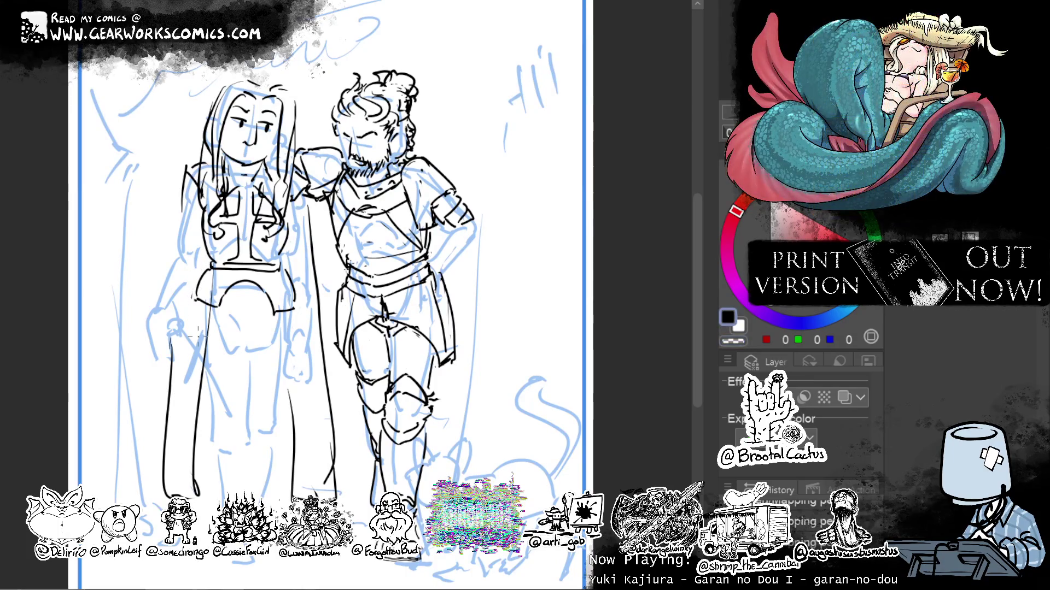
Ink a line along the woman's arm, redrawing it once.
mouse_move(455, 243)
left_mouse_down()
mouse_move(464, 193)
mouse_move(447, 182)
left_mouse_up()
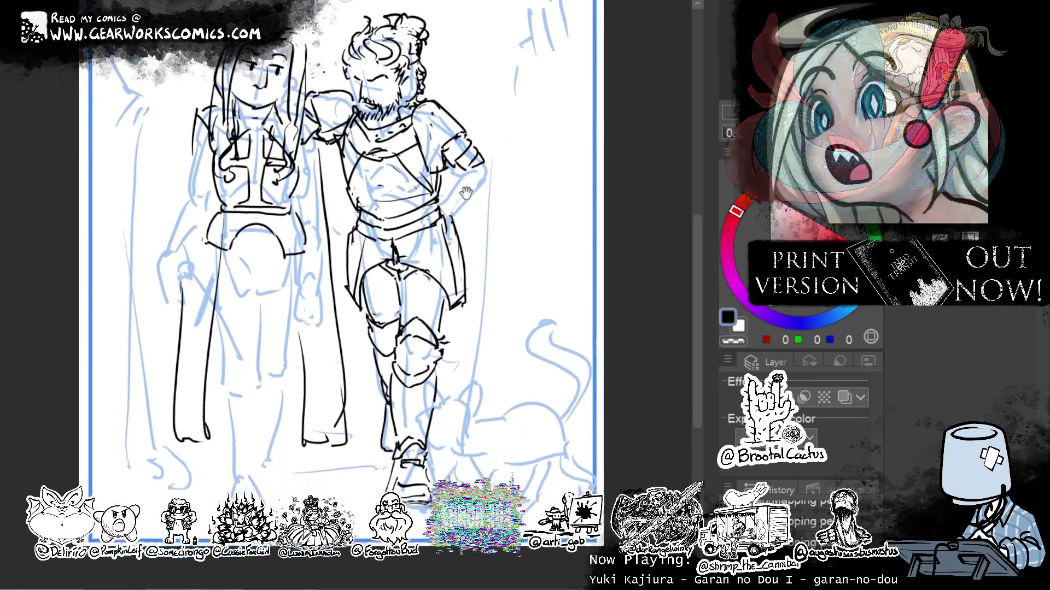
left_click_drag(419, 233, 418, 257)
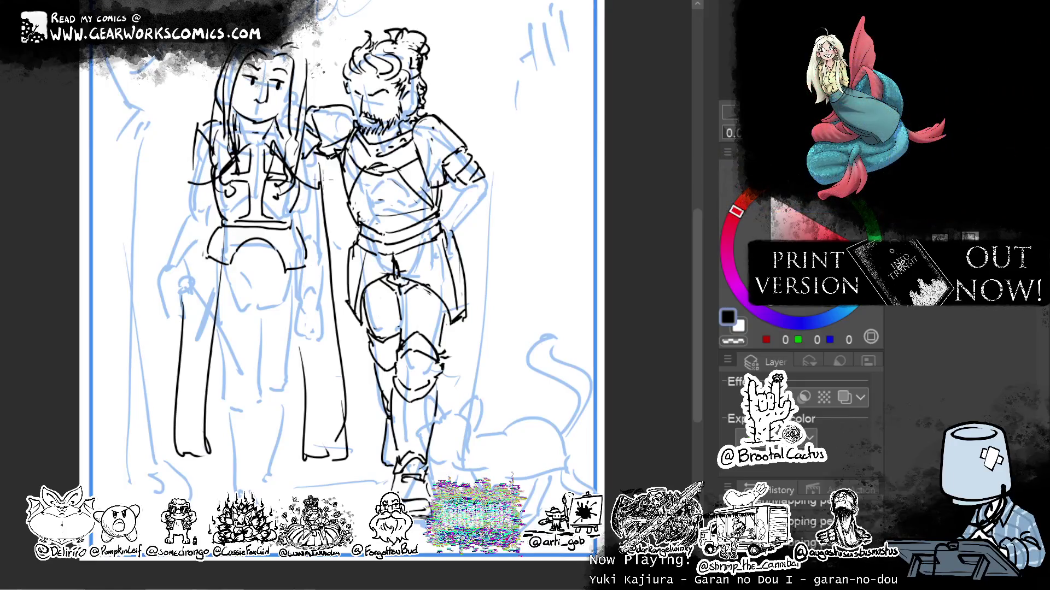
key("ctrl+z")
left_click_drag(277, 147, 317, 189)
Ink the woman's collar, shoulder and arm line, redrawing until it looks right.
mouse_move(278, 145)
left_mouse_down()
mouse_move(305, 183)
mouse_move(330, 185)
left_mouse_up()
key("ctrl+z")
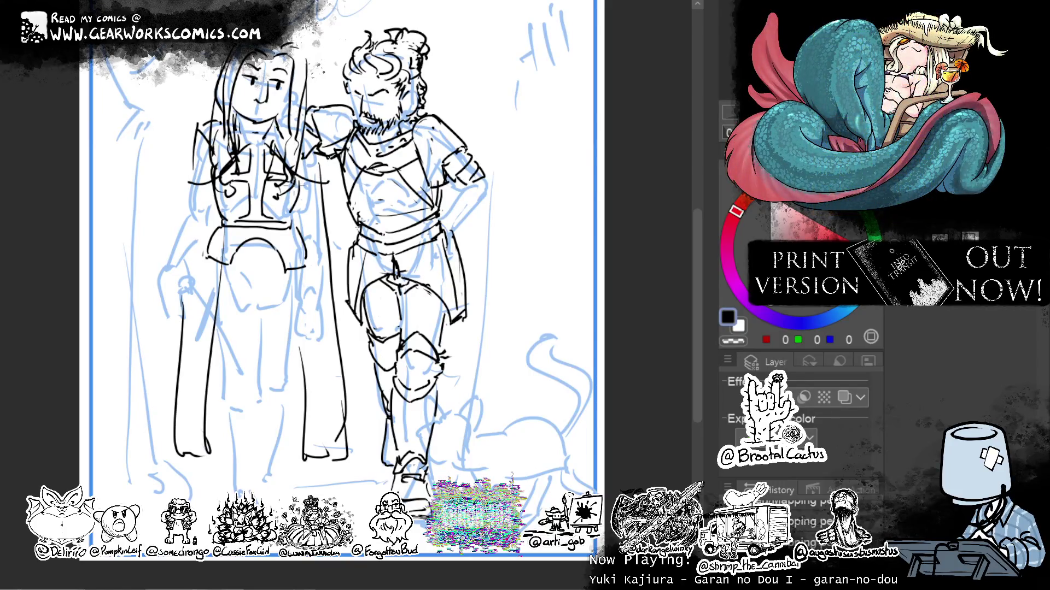
mouse_move(225, 120)
left_mouse_down()
mouse_move(230, 133)
mouse_move(188, 144)
left_mouse_up()
key("ctrl+z")
left_click_drag(207, 100, 188, 190)
key("ctrl+z")
key("ctrl+z")
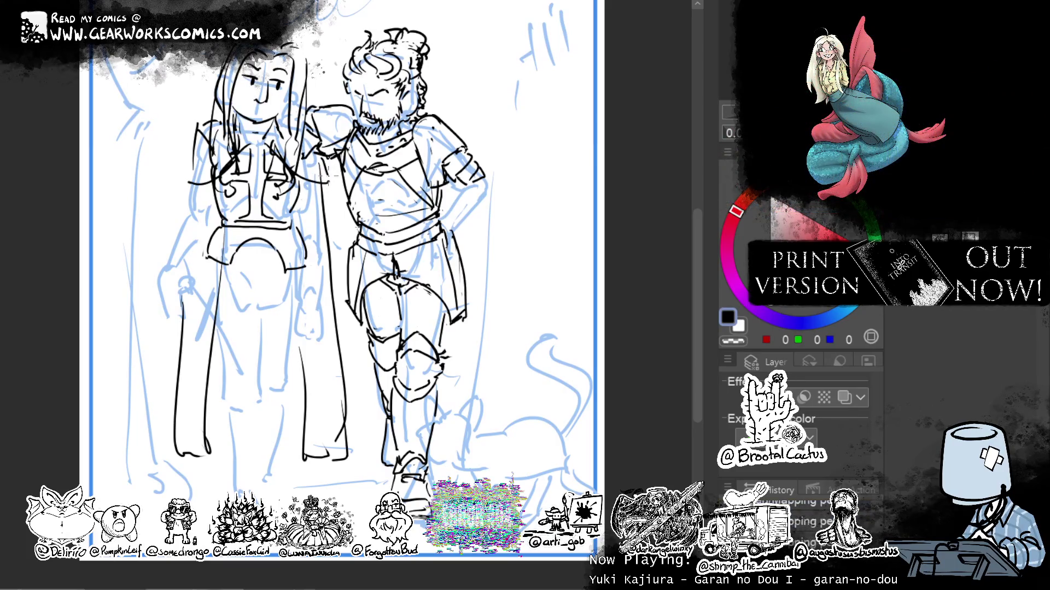
left_click_drag(213, 120, 182, 181)
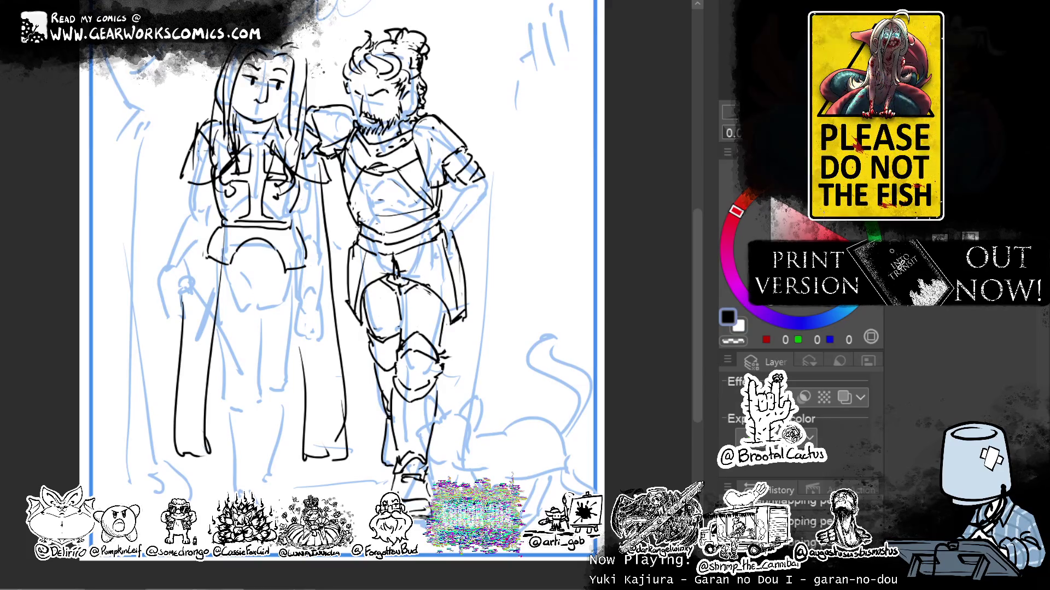
left_click_drag(189, 173, 178, 183)
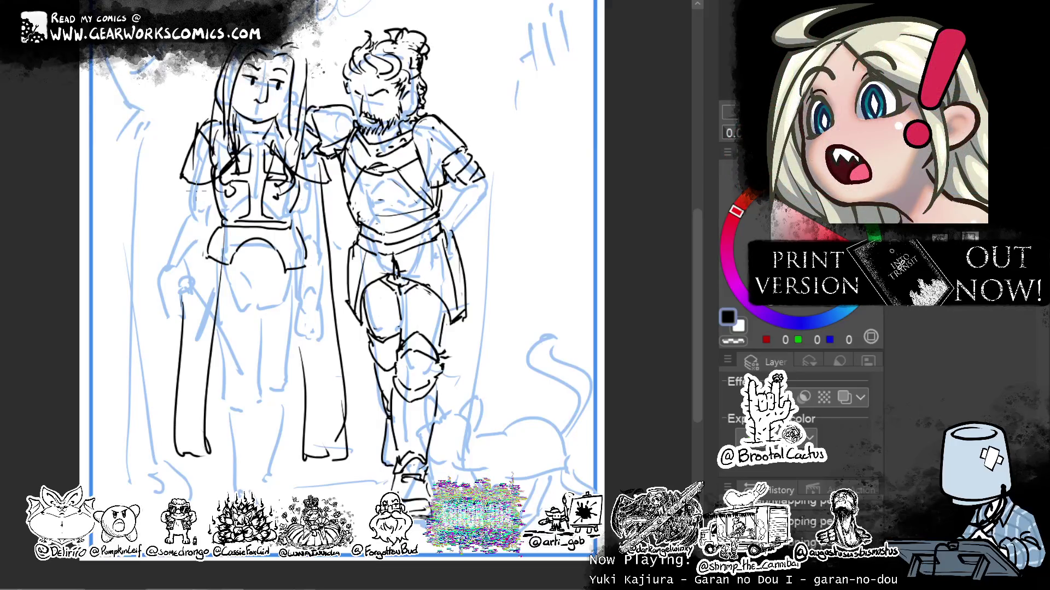
Refine the woman's arm strokes and add strand lines to her hair.
mouse_move(512, 222)
left_mouse_down()
mouse_move(510, 206)
mouse_move(526, 198)
mouse_move(513, 214)
left_mouse_up()
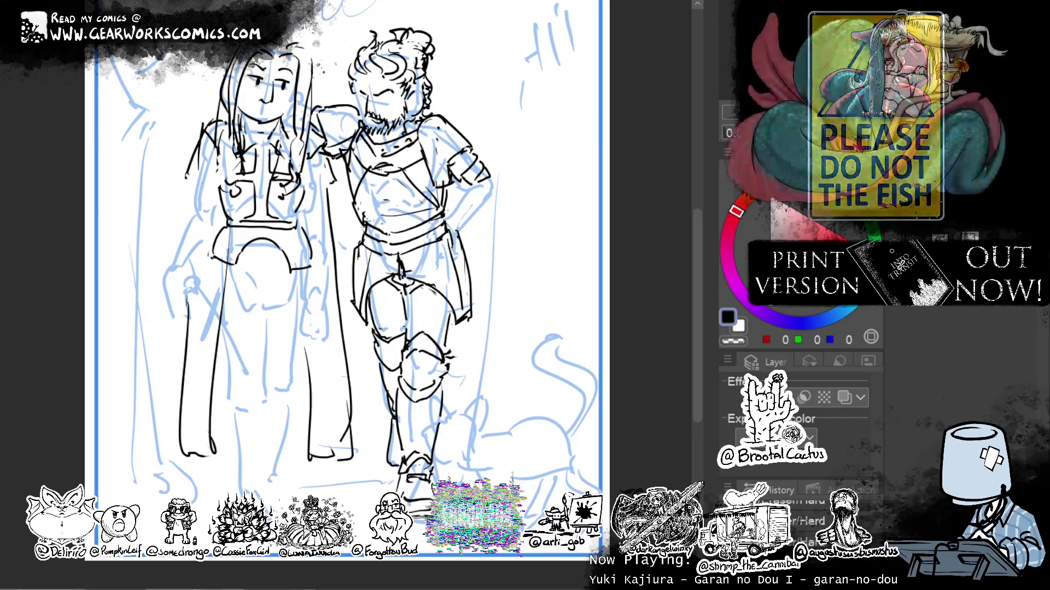
mouse_move(278, 137)
left_mouse_down()
mouse_move(290, 188)
mouse_move(335, 191)
mouse_move(328, 172)
left_mouse_up()
key("ctrl+z")
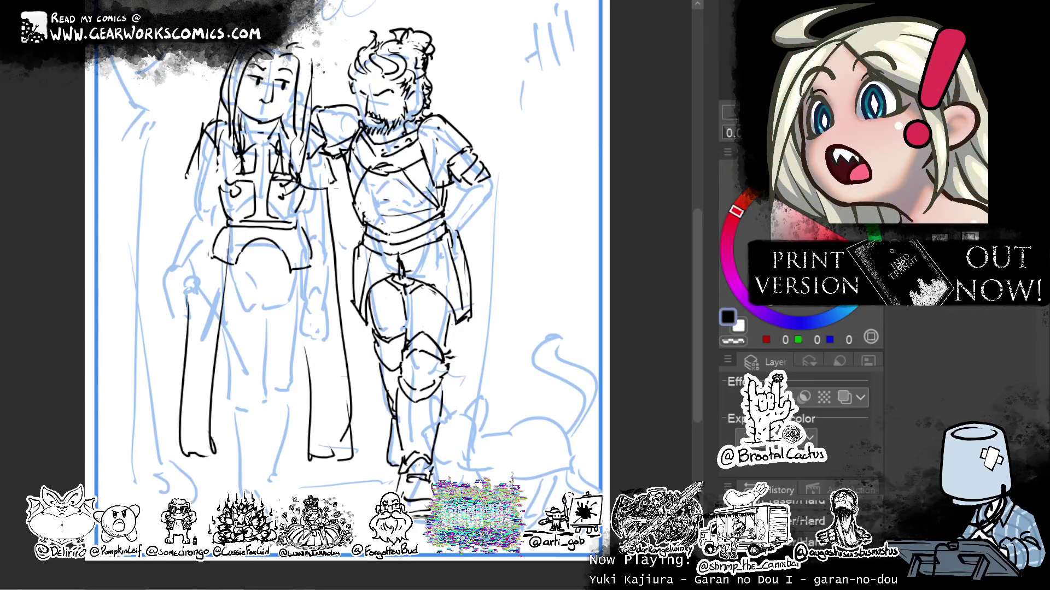
mouse_move(249, 146)
left_mouse_down()
mouse_move(236, 169)
mouse_move(214, 183)
mouse_move(187, 175)
mouse_move(185, 188)
left_mouse_up()
key("ctrl+z")
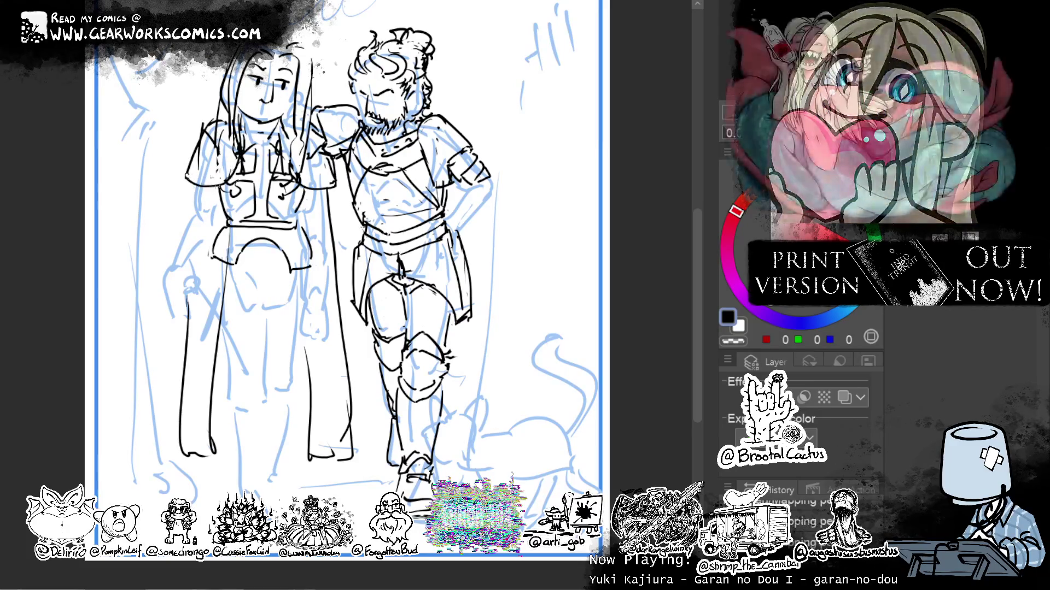
left_click_drag(347, 168, 335, 192)
left_click_drag(225, 108, 224, 130)
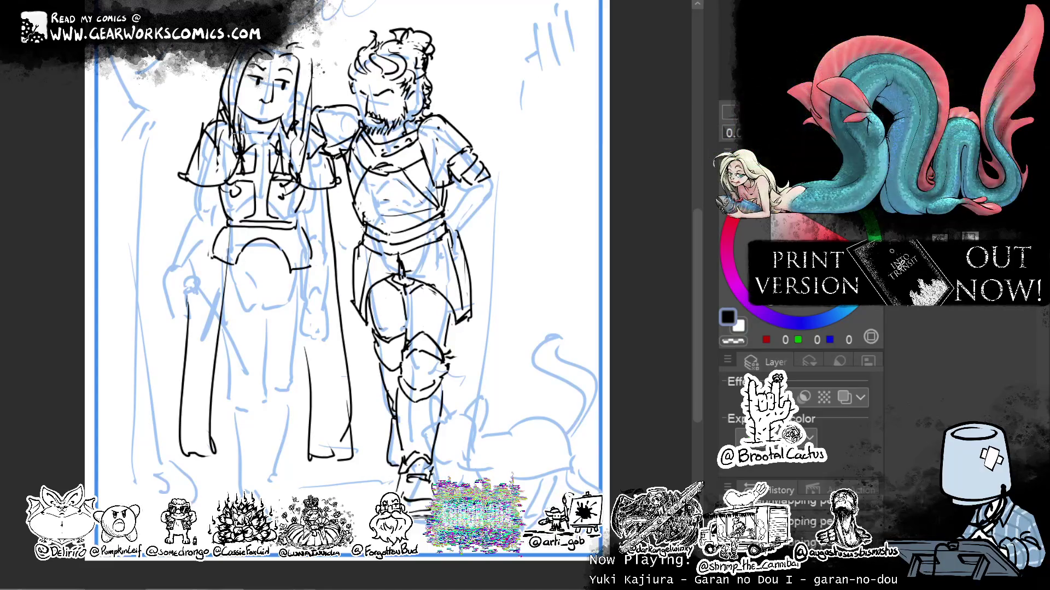
left_click_drag(239, 125, 223, 164)
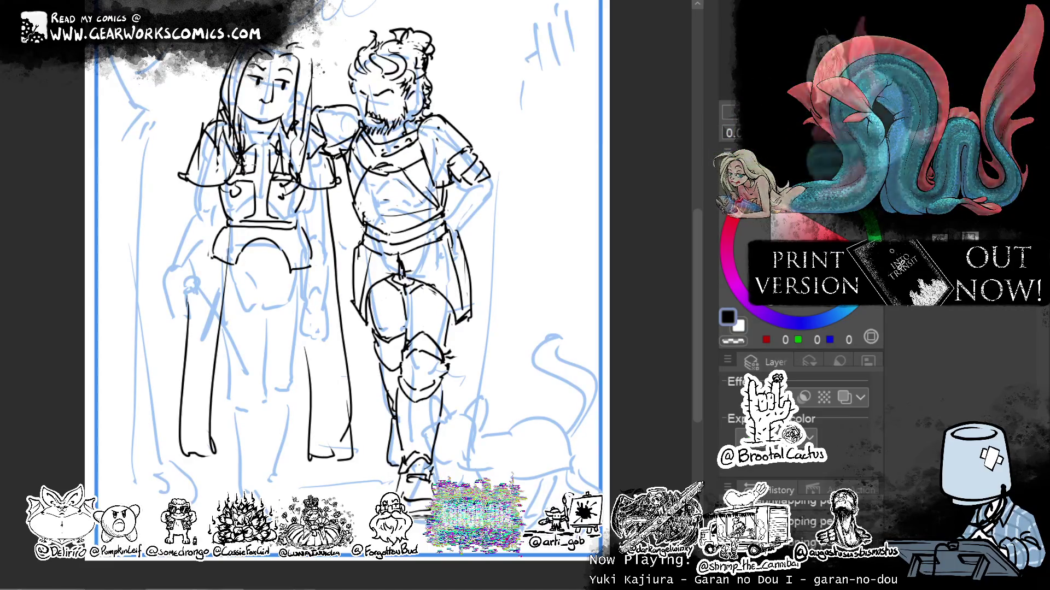
key("ctrl+z")
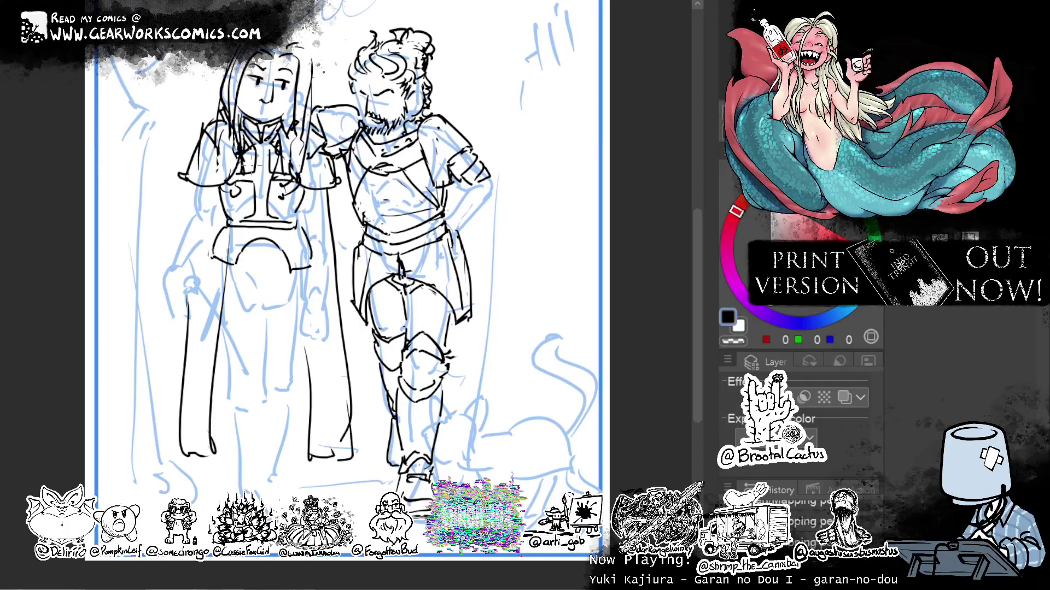
scroll(350, 295, "up", 3)
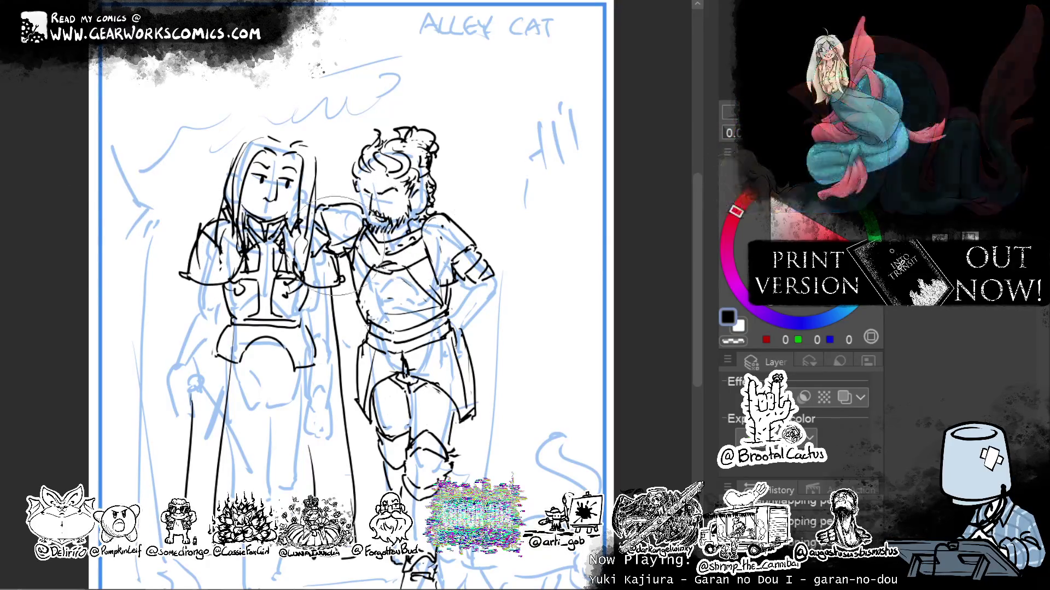
Draw a halo arc around the woman's head.
mouse_move(525, 249)
left_mouse_down()
mouse_move(552, 146)
mouse_move(562, 152)
mouse_move(569, 253)
mouse_move(541, 176)
mouse_move(572, 221)
left_mouse_up()
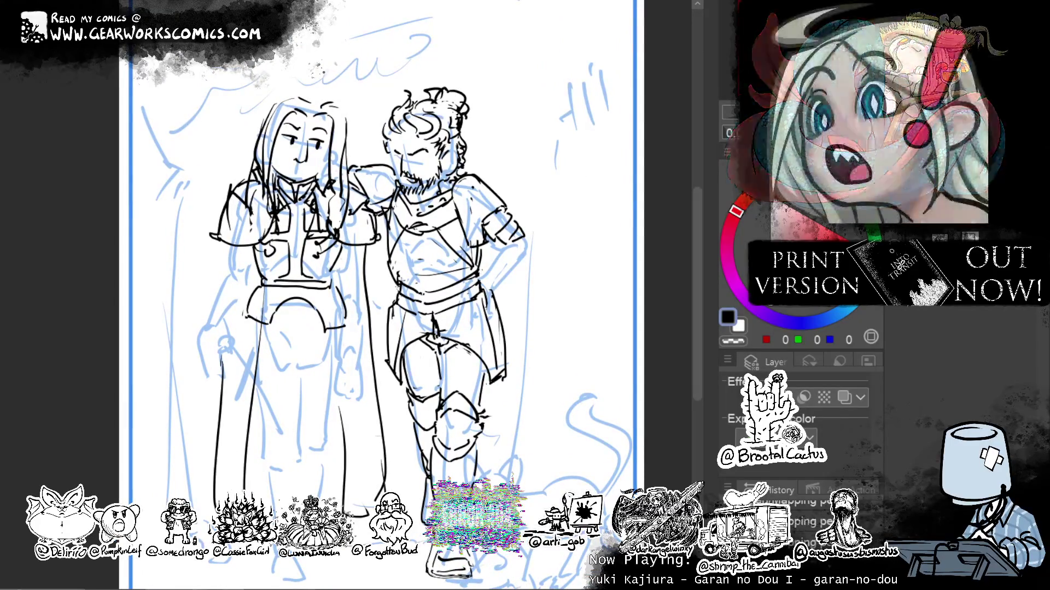
mouse_move(524, 188)
left_mouse_down()
mouse_move(520, 248)
mouse_move(539, 210)
left_mouse_up()
mouse_move(257, 181)
left_mouse_down()
mouse_move(263, 116)
mouse_move(394, 158)
mouse_move(309, 98)
mouse_move(393, 158)
mouse_move(369, 112)
mouse_move(276, 104)
mouse_move(255, 164)
mouse_move(358, 89)
left_mouse_up()
key("ctrl+z")
key("ctrl+z")
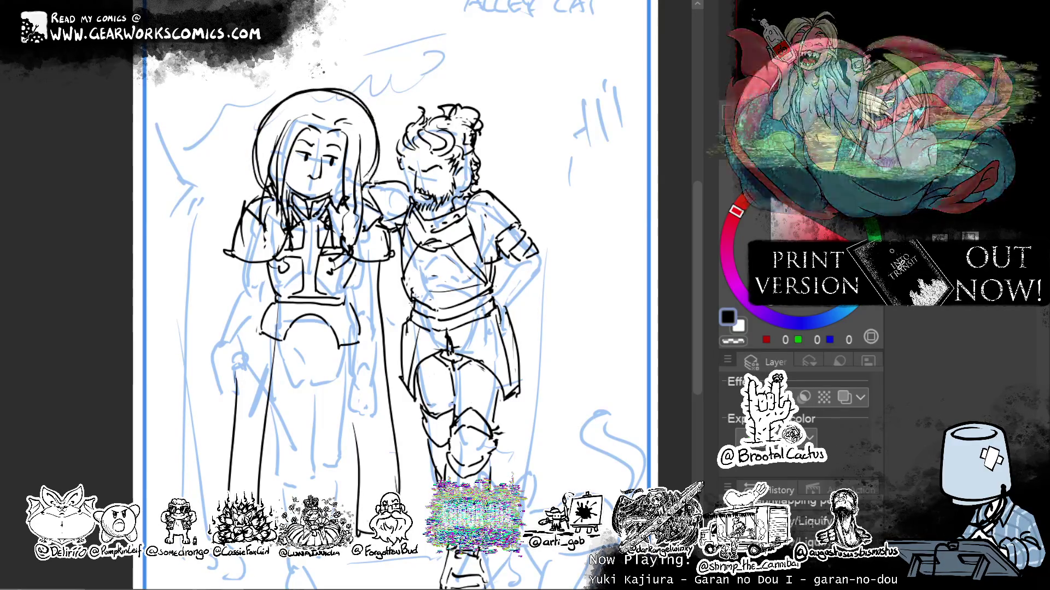
Ink the left edge of the woman's hair and retouch the lines atop her head.
left_click_drag(261, 166, 254, 190)
left_click_drag(290, 94, 337, 88)
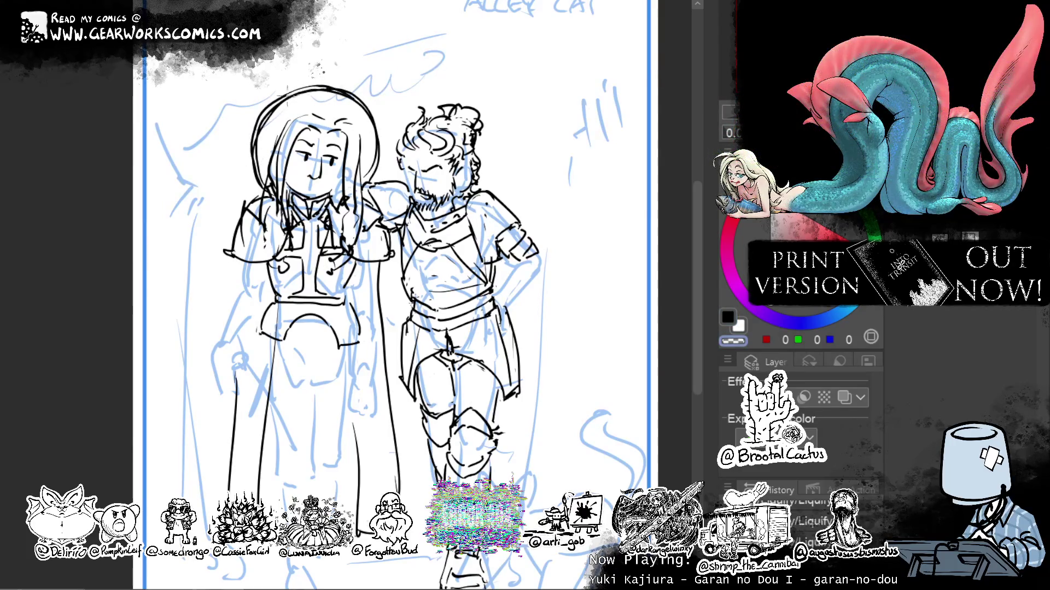
key("c")
mouse_move(363, 123)
left_mouse_down()
mouse_move(316, 104)
mouse_move(273, 129)
mouse_move(264, 167)
left_mouse_up()
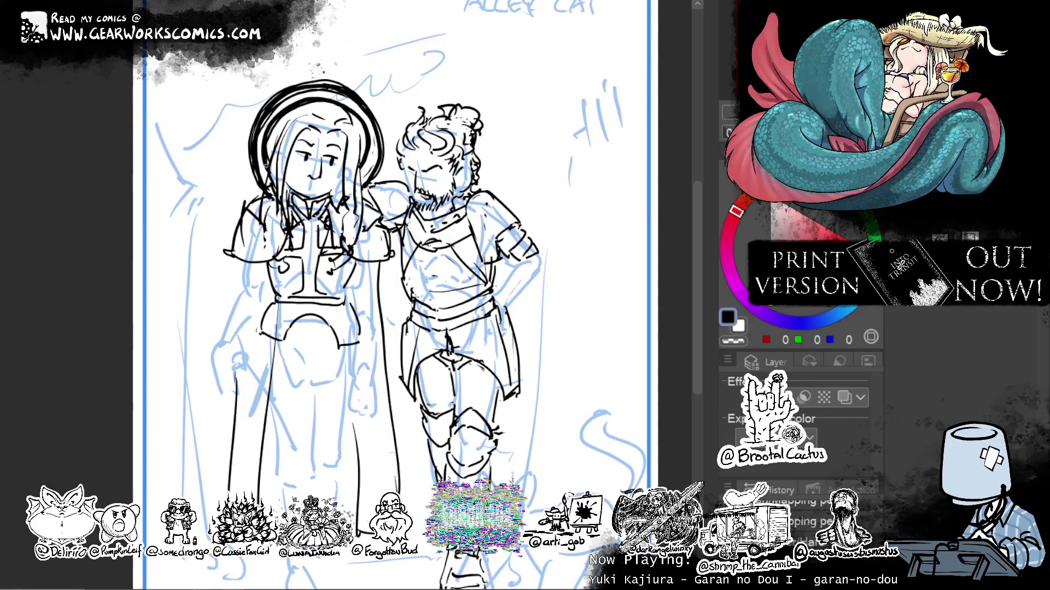
Retrace the halo's left arc and erase the heavy outer halo strokes.
left_click_drag(272, 138, 307, 103)
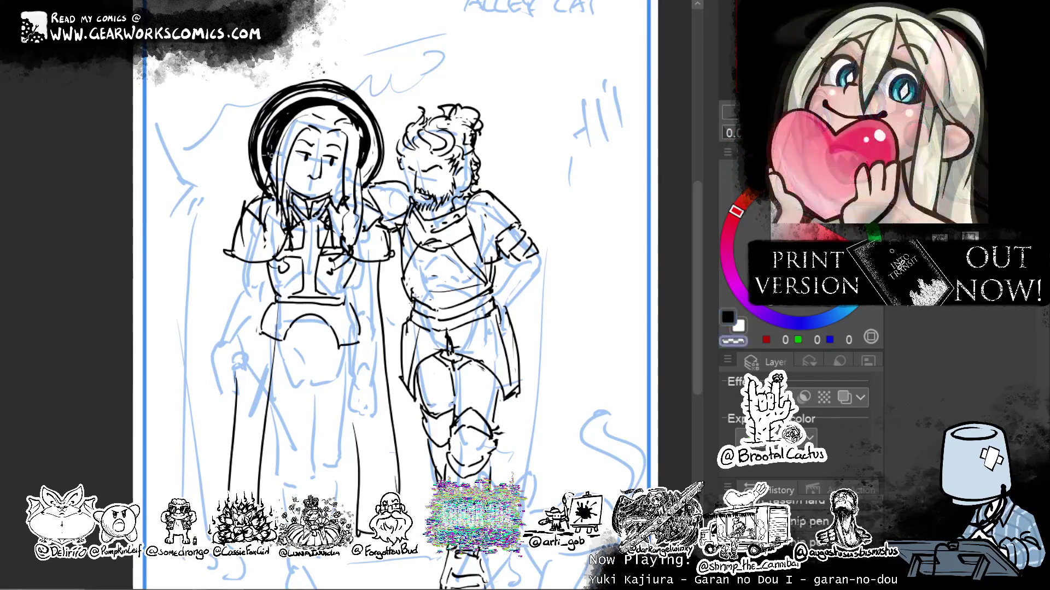
left_click_drag(271, 134, 309, 100)
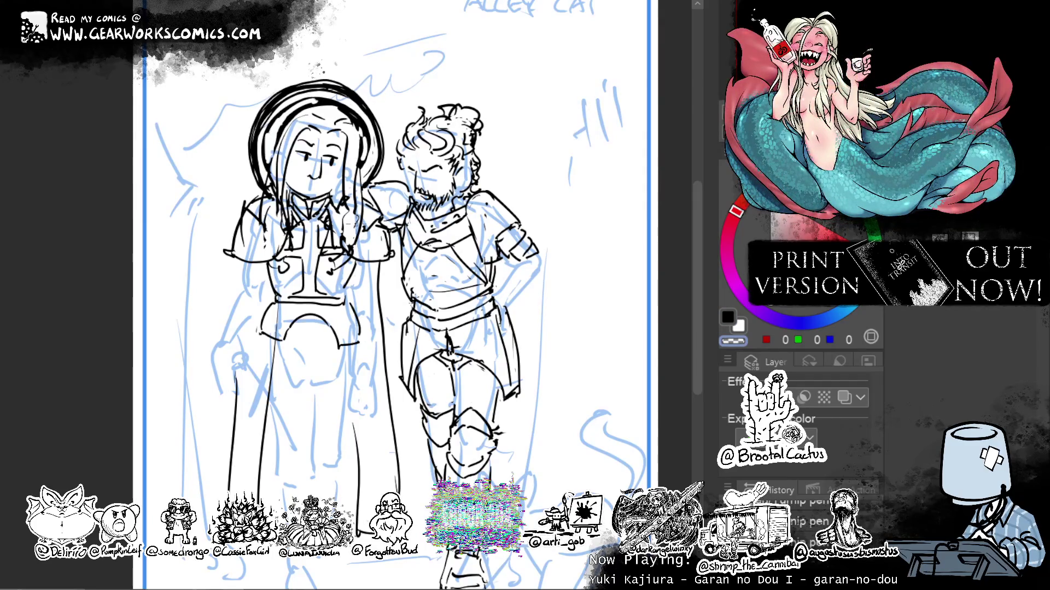
mouse_move(301, 82)
left_mouse_down()
mouse_move(265, 104)
mouse_move(252, 180)
mouse_move(306, 87)
mouse_move(265, 109)
mouse_move(339, 85)
left_mouse_up()
left_click_drag(383, 126, 380, 158)
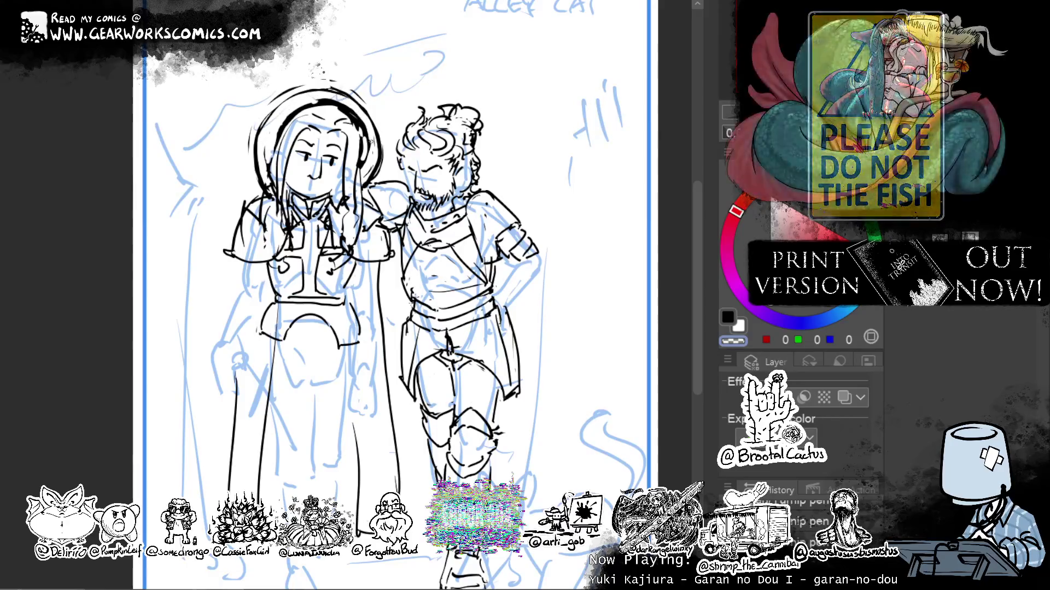
left_click_drag(383, 138, 373, 181)
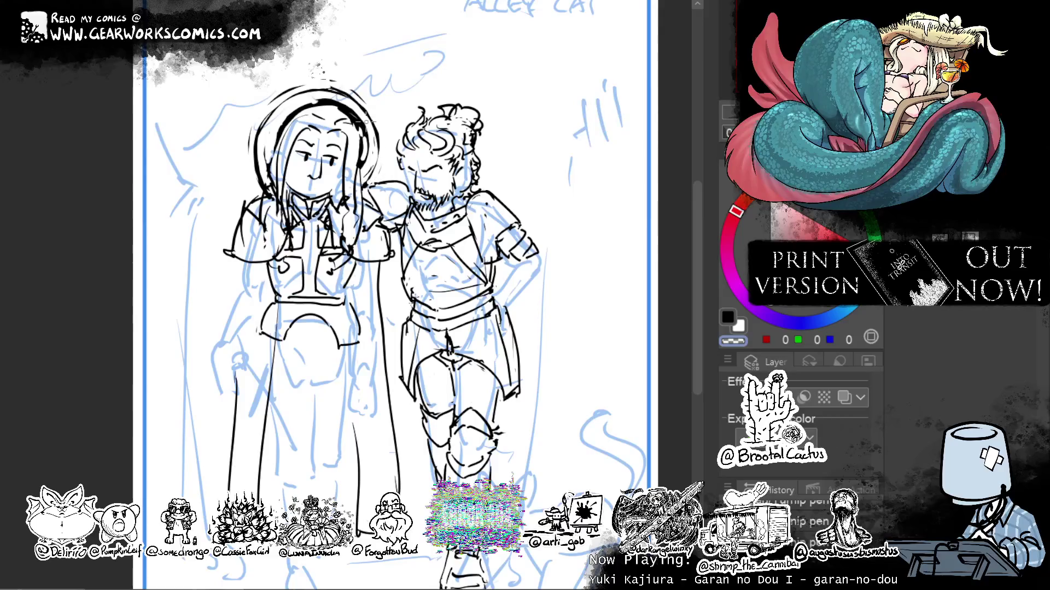
Redraw the halo's left side in black, then switch to the arti_gob sticker document.
key("c")
mouse_move(305, 92)
left_mouse_down()
mouse_move(272, 114)
mouse_move(257, 180)
left_mouse_up()
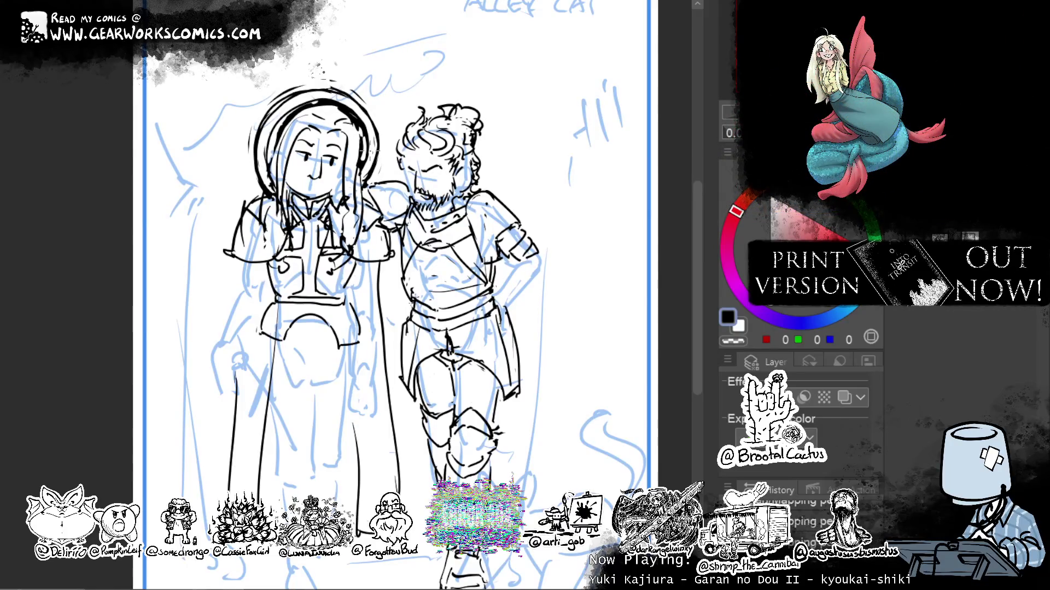
scroll(383, 296, "down", 2)
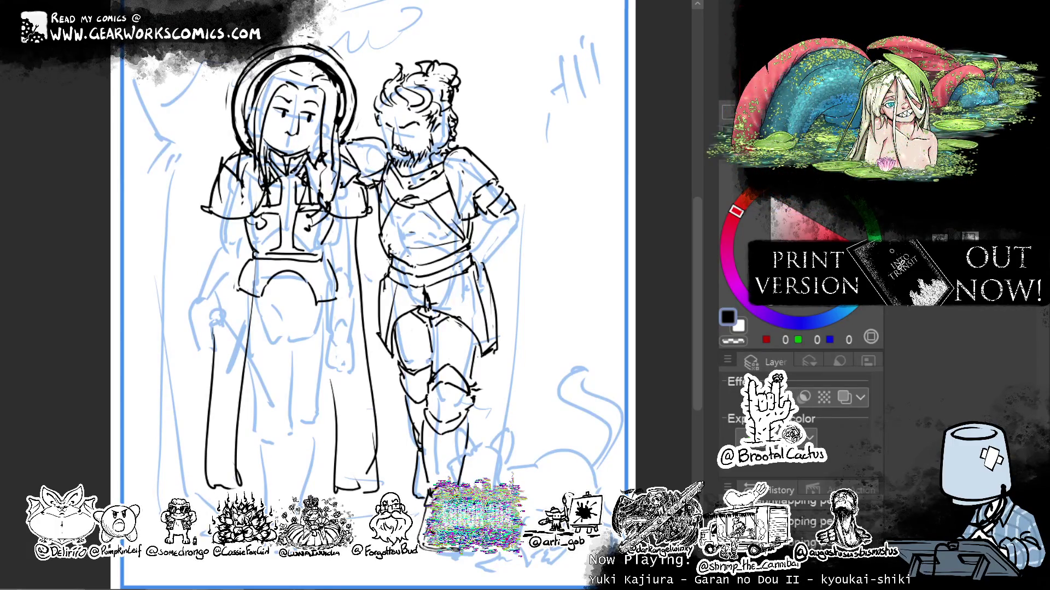
key("ctrl+Tab")
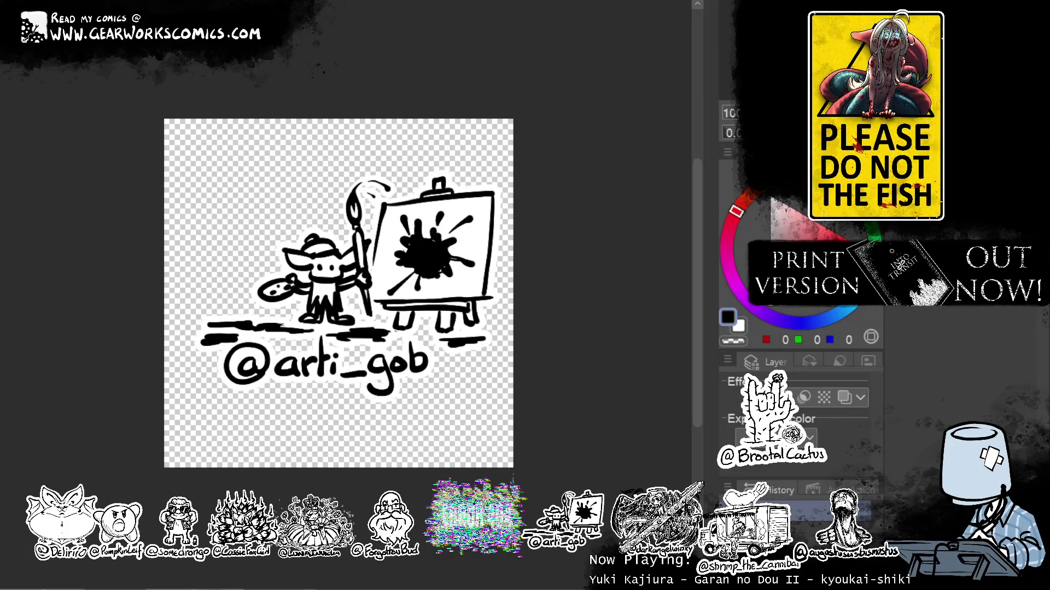
Undo the last two changes and lasso the easel with its splat painting.
key("ctrl+z")
key("ctrl+z")
key("ctrl+z")
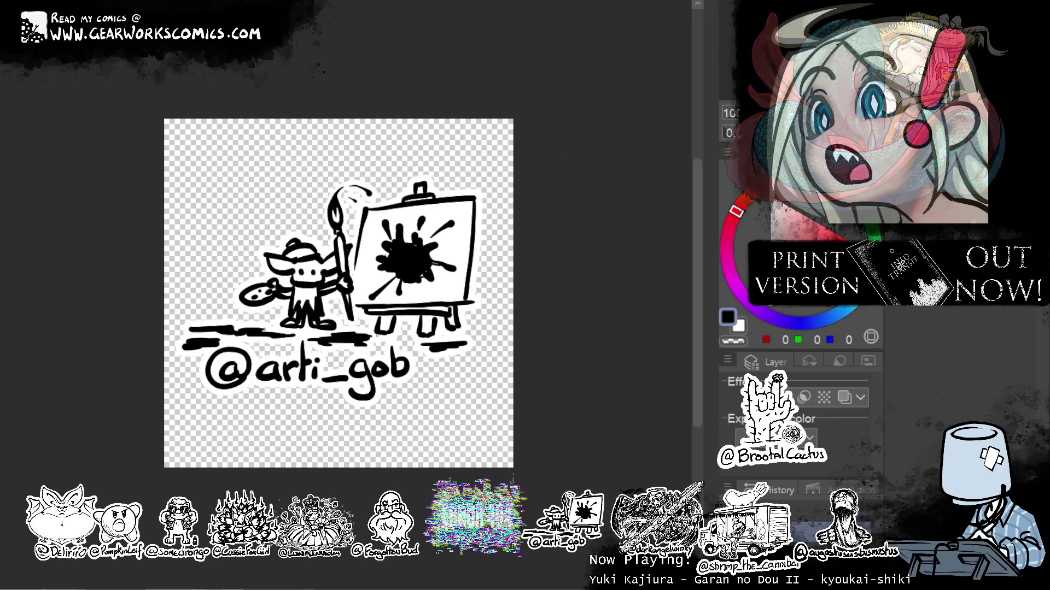
key("ctrl+z")
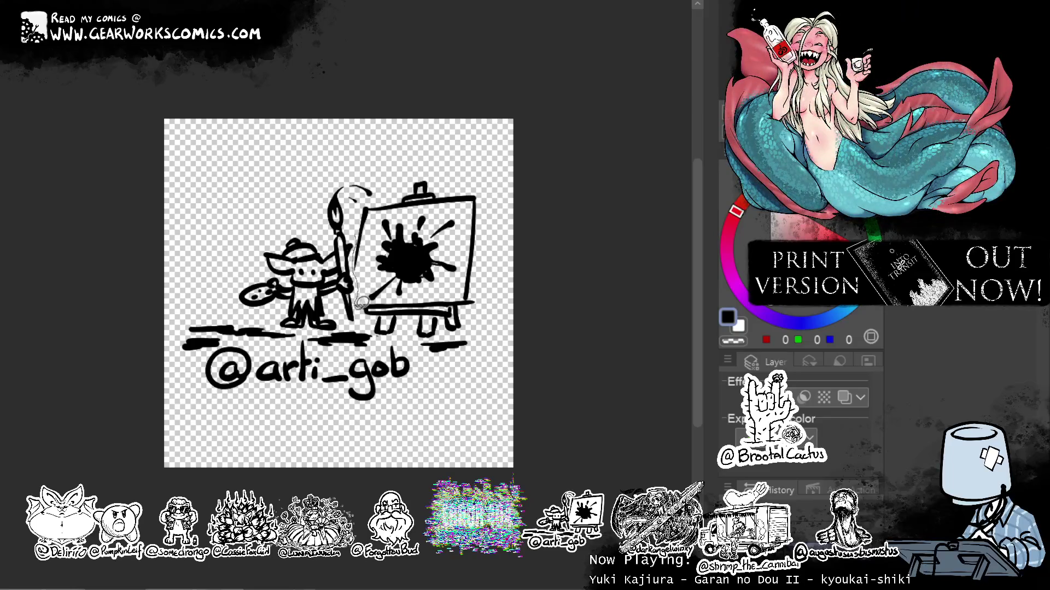
mouse_move(454, 326)
left_mouse_down()
mouse_move(506, 199)
mouse_move(416, 149)
left_mouse_up()
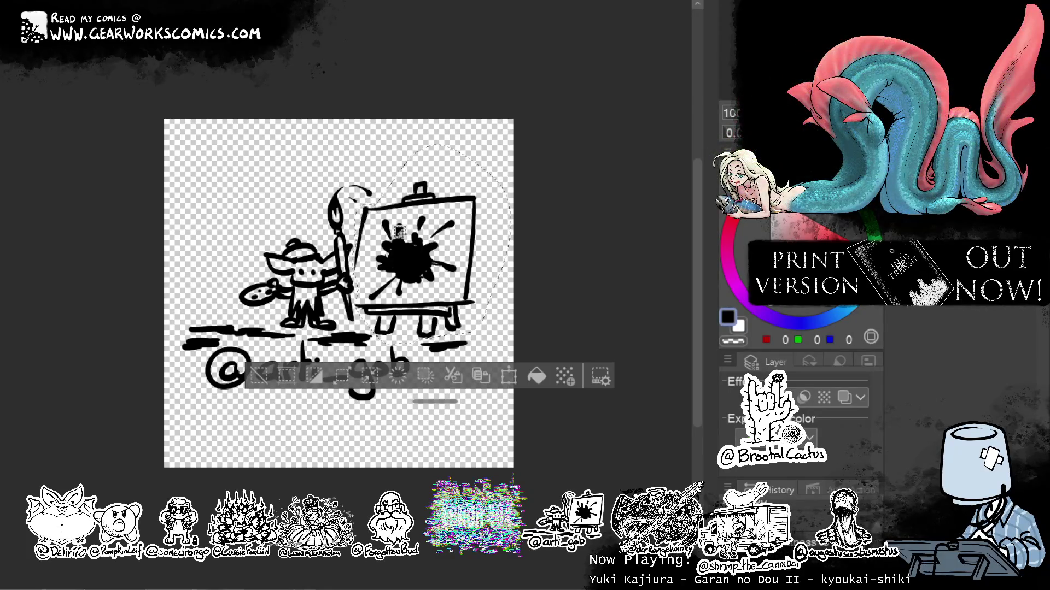
key("Delete")
key("ctrl+d")
mouse_move(387, 201)
left_mouse_down()
mouse_move(171, 262)
mouse_move(489, 396)
mouse_move(441, 172)
left_mouse_up()
left_click(411, 466)
left_click_drag(407, 372, 405, 421)
key("Return")
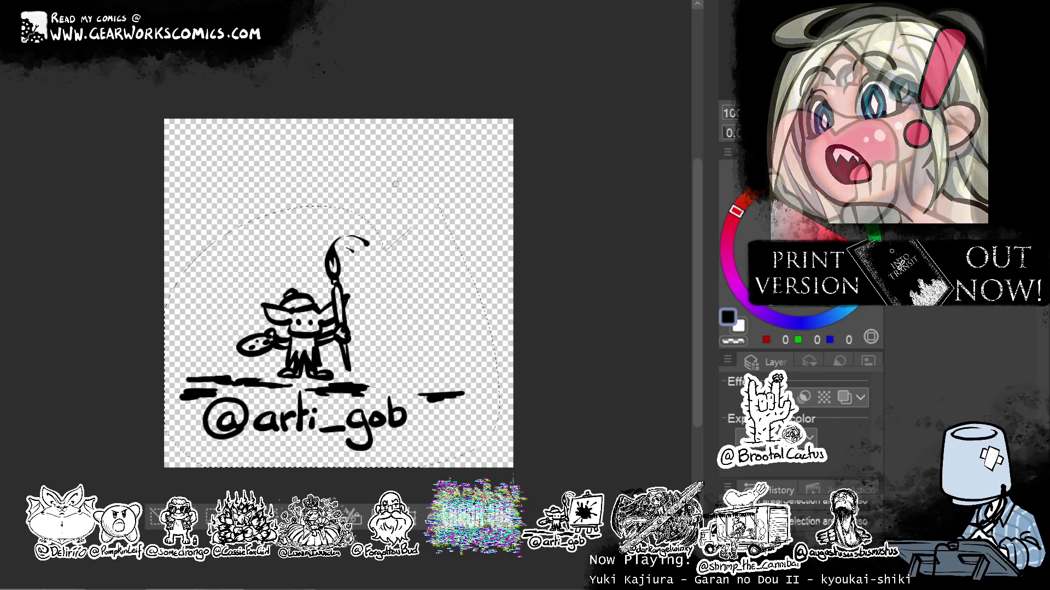
Draw the taller new easel's frame: left upright, top edge, right side and bottom.
left_click_drag(390, 243, 386, 295)
left_click(156, 517)
key("ctrl+z")
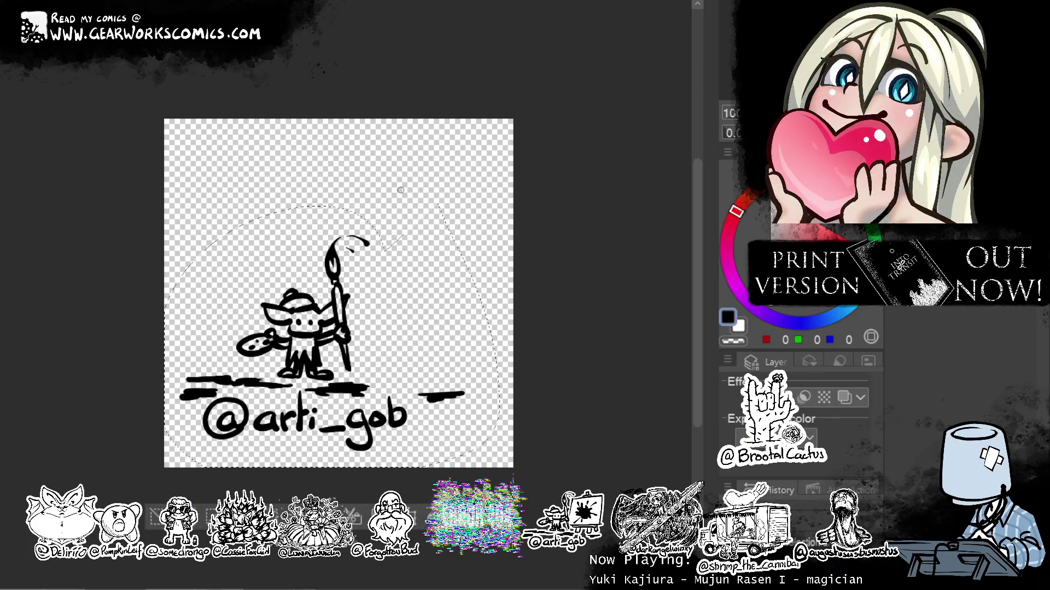
left_click_drag(378, 166, 361, 345)
left_click_drag(379, 164, 482, 133)
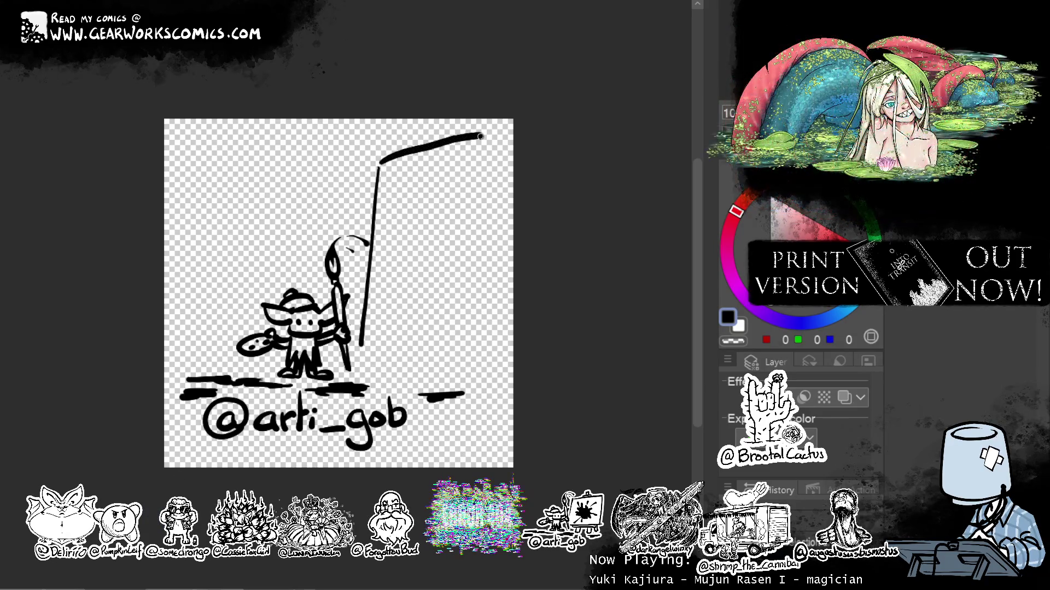
key("ctrl+z")
mouse_move(378, 164)
left_mouse_down()
mouse_move(492, 134)
mouse_move(481, 354)
left_mouse_up()
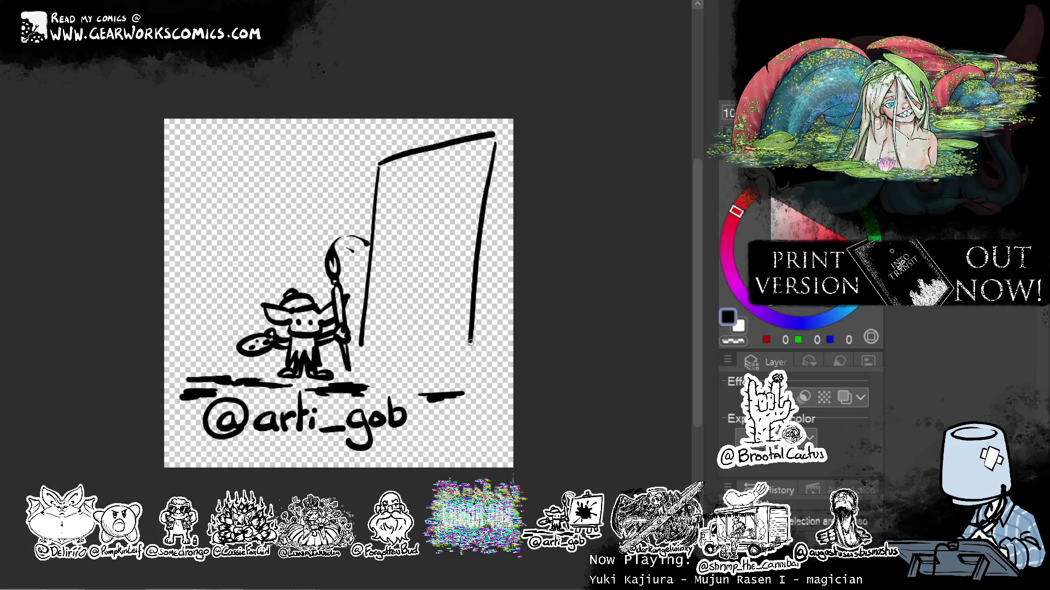
key("ctrl+z")
left_click_drag(496, 135, 480, 356)
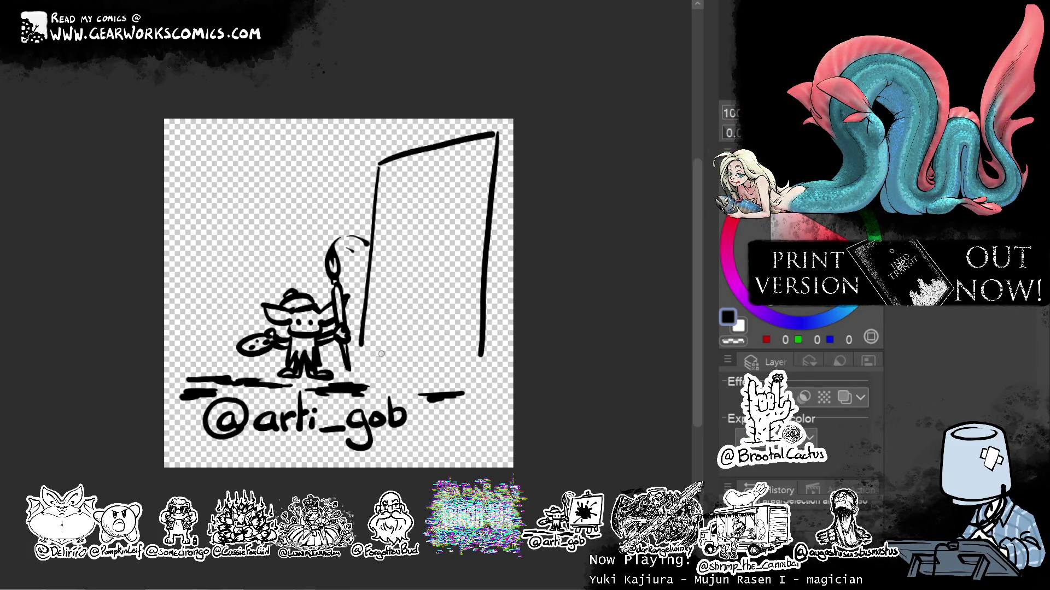
left_click_drag(366, 349, 470, 355)
mouse_move(486, 144)
left_mouse_down()
mouse_move(474, 353)
mouse_move(472, 279)
mouse_move(465, 343)
left_mouse_up()
key("ctrl+z")
Add the easel's two short front legs and its back leg.
key("ctrl+z")
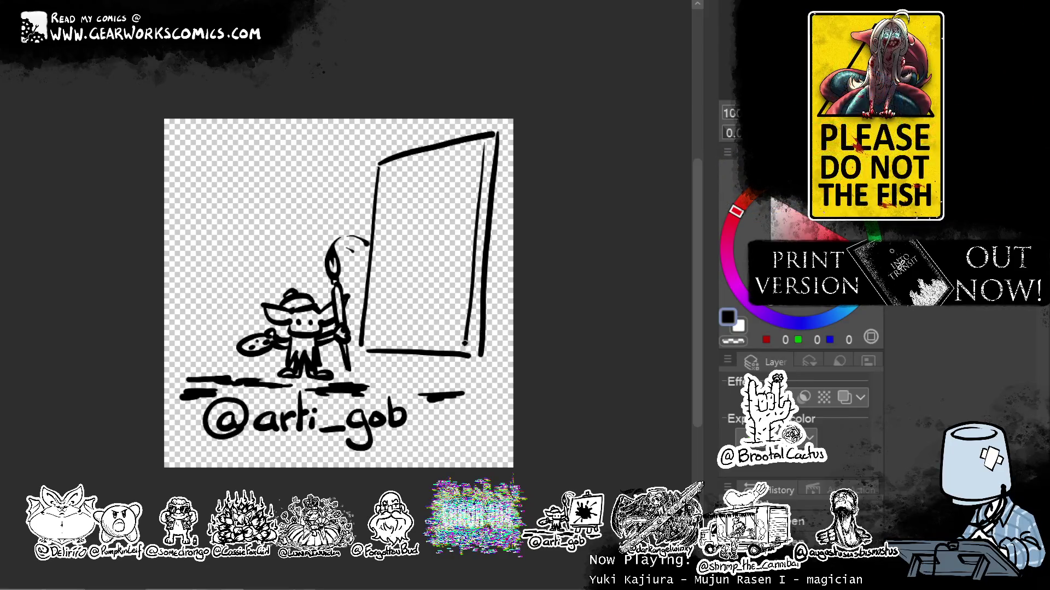
left_click_drag(382, 358, 392, 371)
left_click_drag(457, 359, 464, 370)
left_click_drag(496, 184, 507, 373)
key("ctrl+z")
left_click_drag(490, 236, 501, 359)
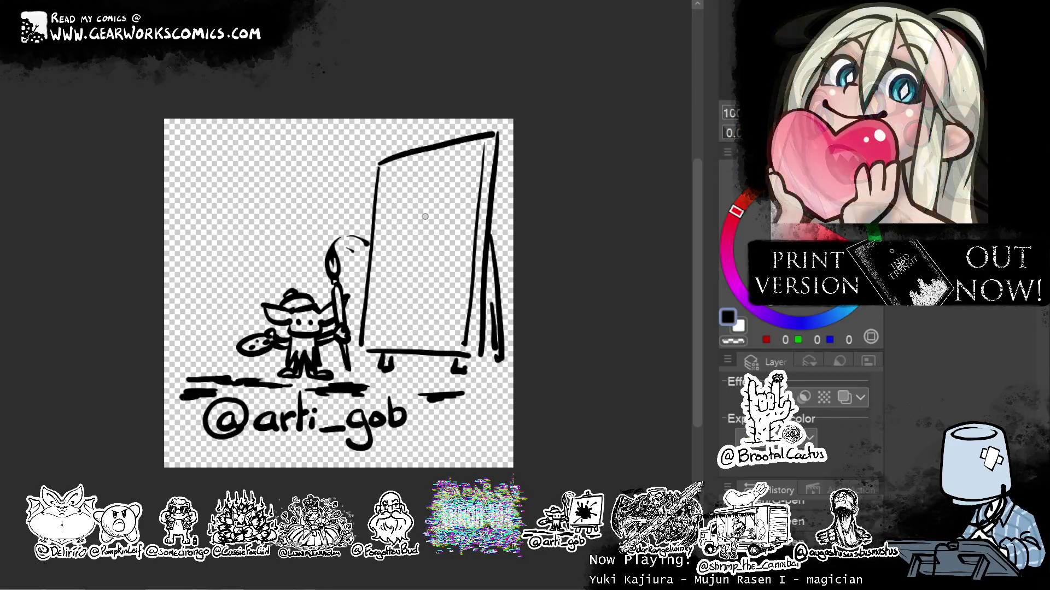
Paint a black ink splatter with strokes and small marks inside the easel.
left_click_drag(423, 234, 466, 170)
mouse_move(422, 218)
left_mouse_down()
mouse_move(436, 193)
mouse_move(389, 258)
mouse_move(404, 265)
mouse_move(377, 339)
left_mouse_up()
mouse_move(406, 300)
left_mouse_down()
mouse_move(394, 323)
mouse_move(418, 265)
mouse_move(420, 298)
mouse_move(427, 283)
mouse_move(449, 324)
left_mouse_up()
Add a drip and right-edge stroke to the easel, and thicken the ground ink on both sides.
left_click_drag(397, 204, 392, 172)
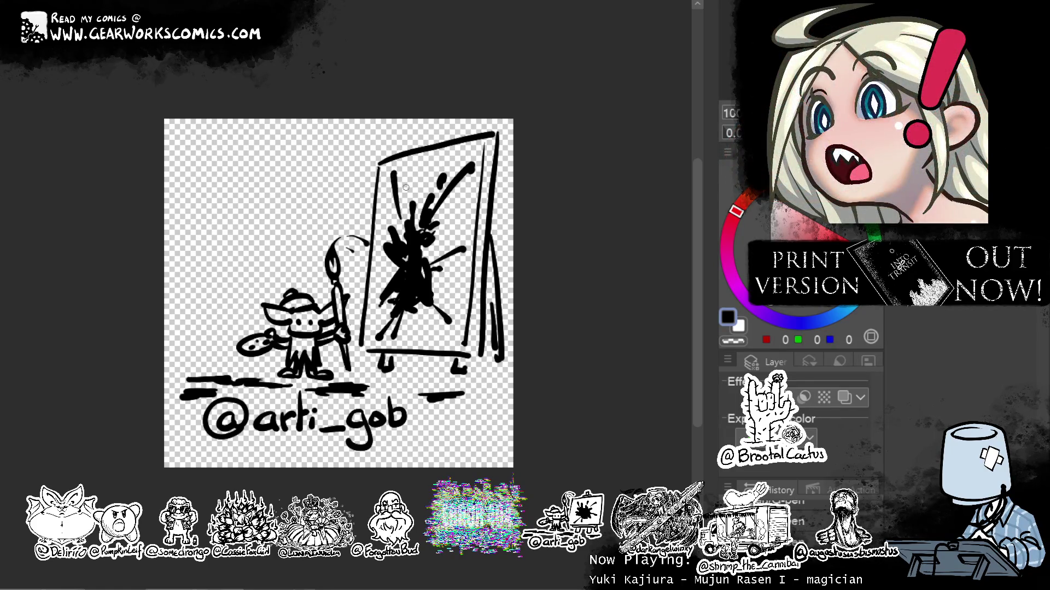
left_click_drag(466, 356, 474, 321)
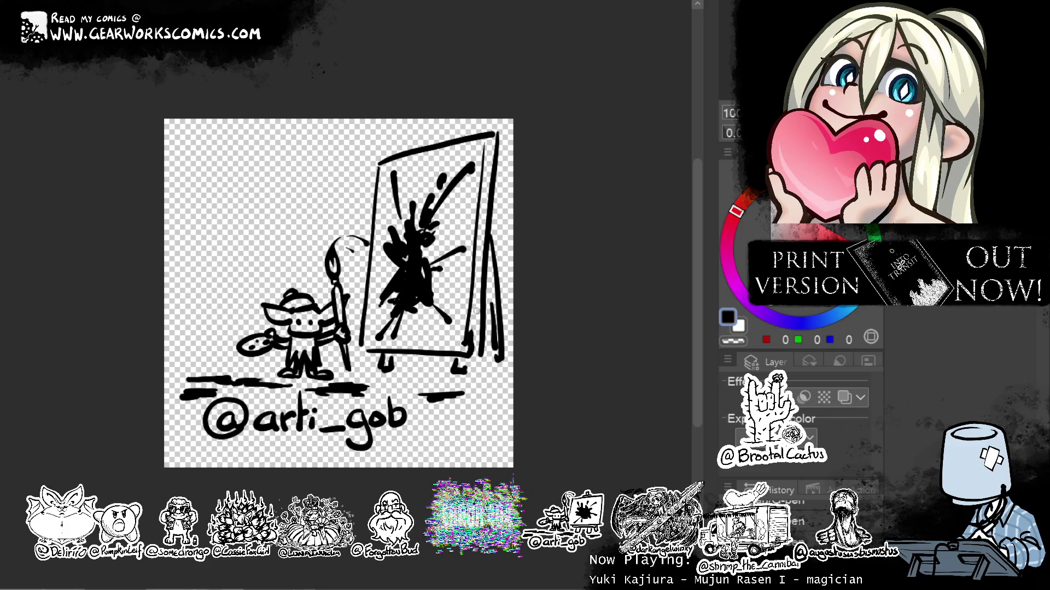
mouse_move(469, 393)
left_mouse_down()
mouse_move(432, 389)
mouse_move(473, 398)
left_mouse_up()
left_click_drag(344, 380, 196, 387)
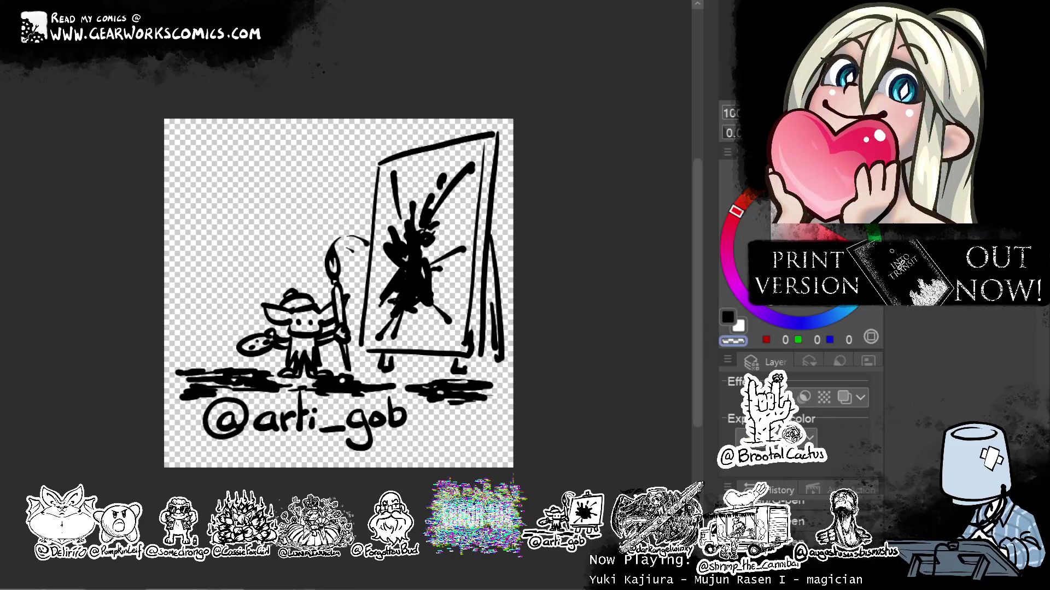
left_click(785, 397)
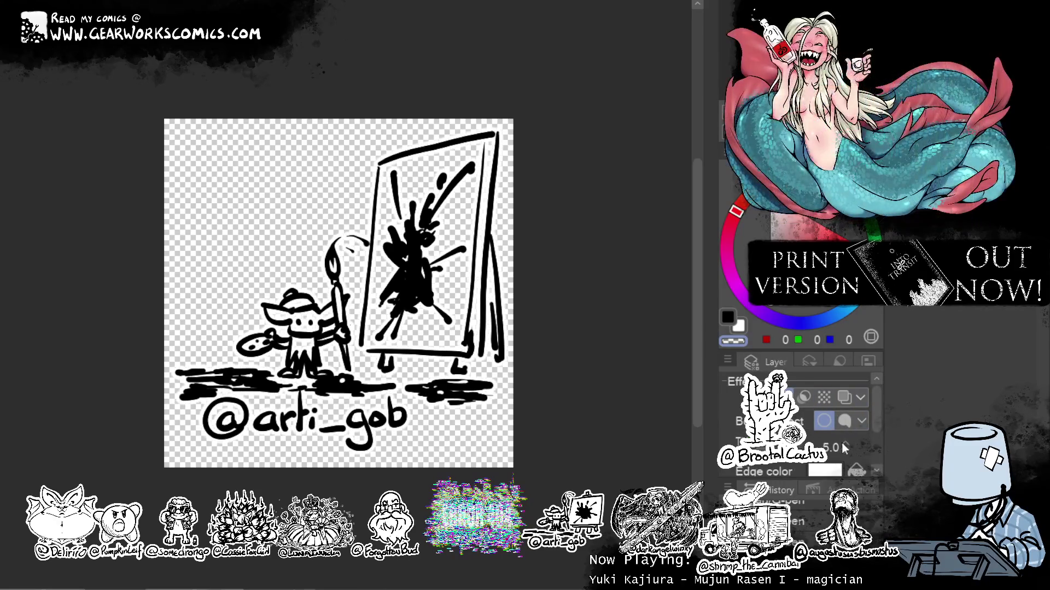
Give the line art a white border of thickness 12 and switch the drawing colour to white.
left_click(845, 446)
key("alt+bracketright")
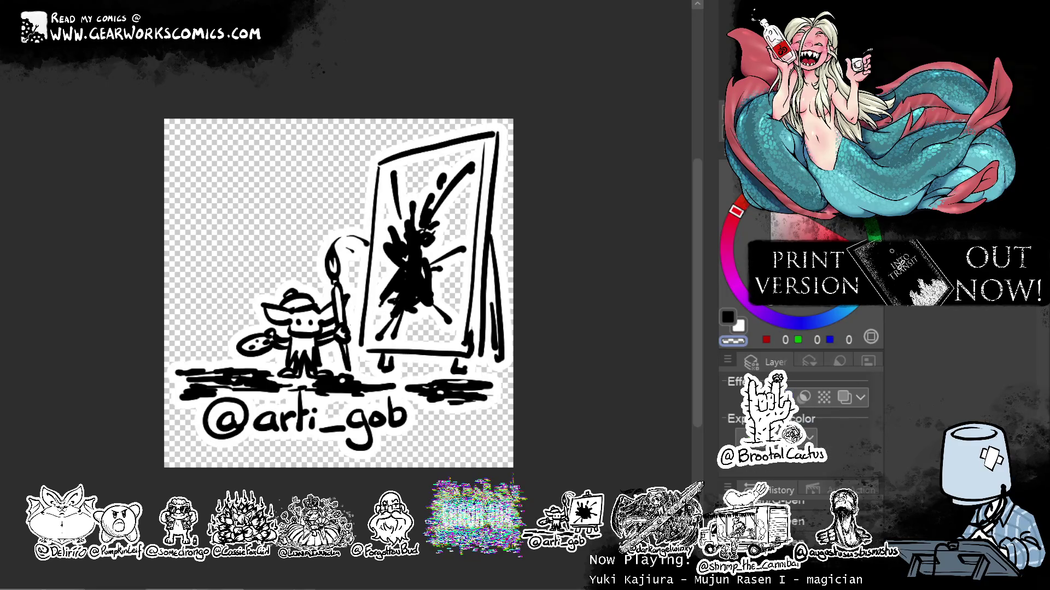
key("x")
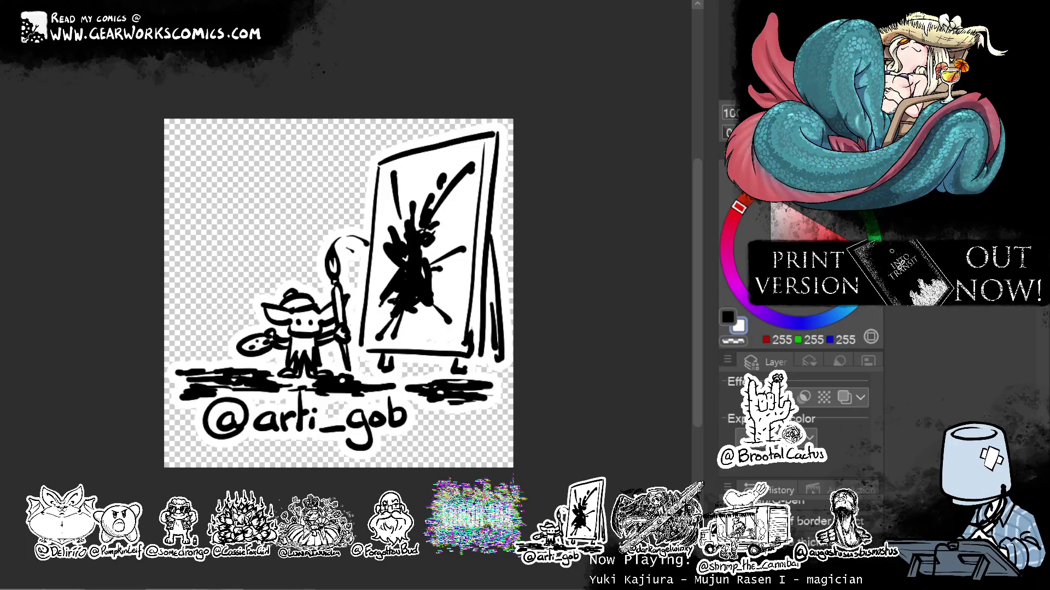
key("ctrl+Tab")
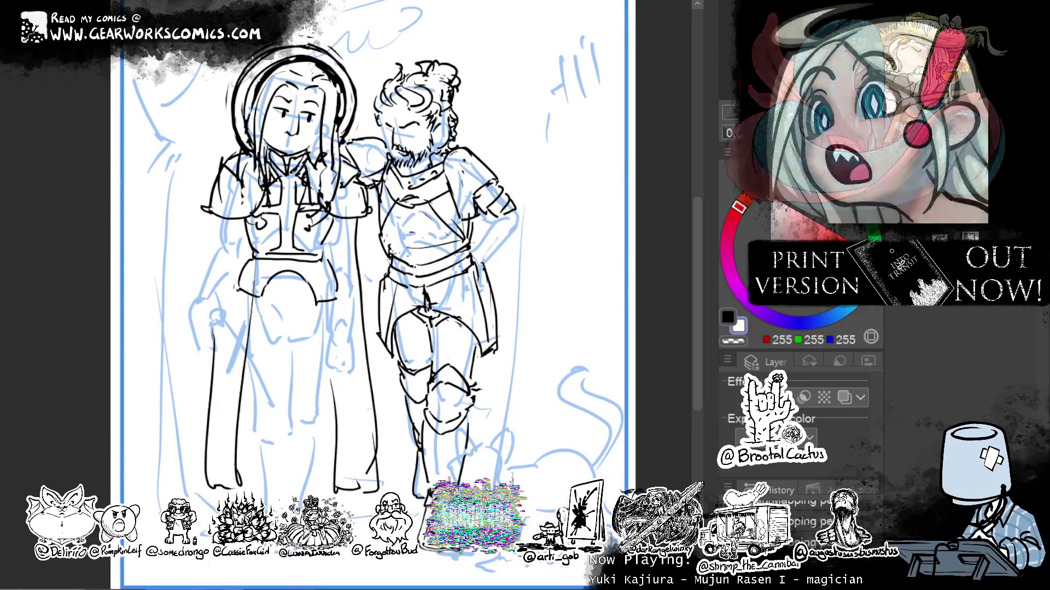
Return to black and ink the left figure's robe folds, tunic, thigh and hip armour lines.
left_click(729, 319)
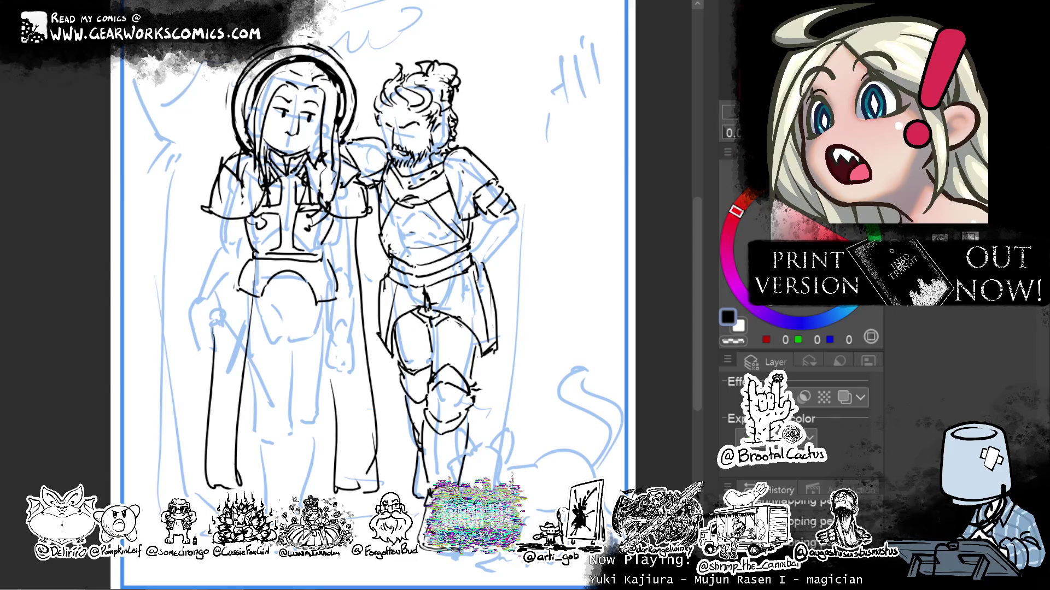
mouse_move(495, 303)
left_mouse_down()
mouse_move(487, 325)
mouse_move(490, 305)
left_mouse_up()
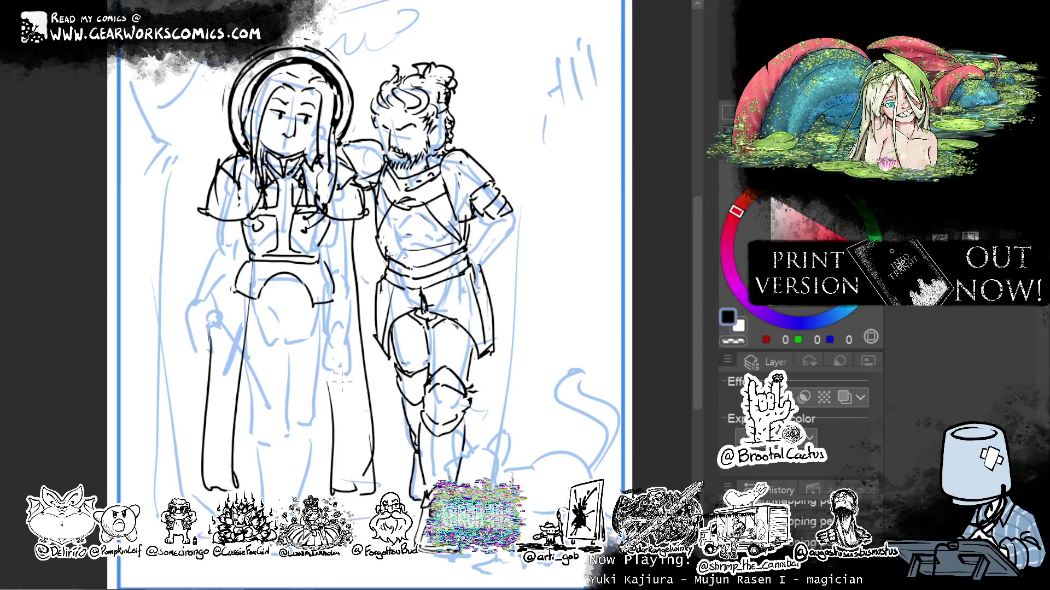
left_click_drag(288, 281, 298, 404)
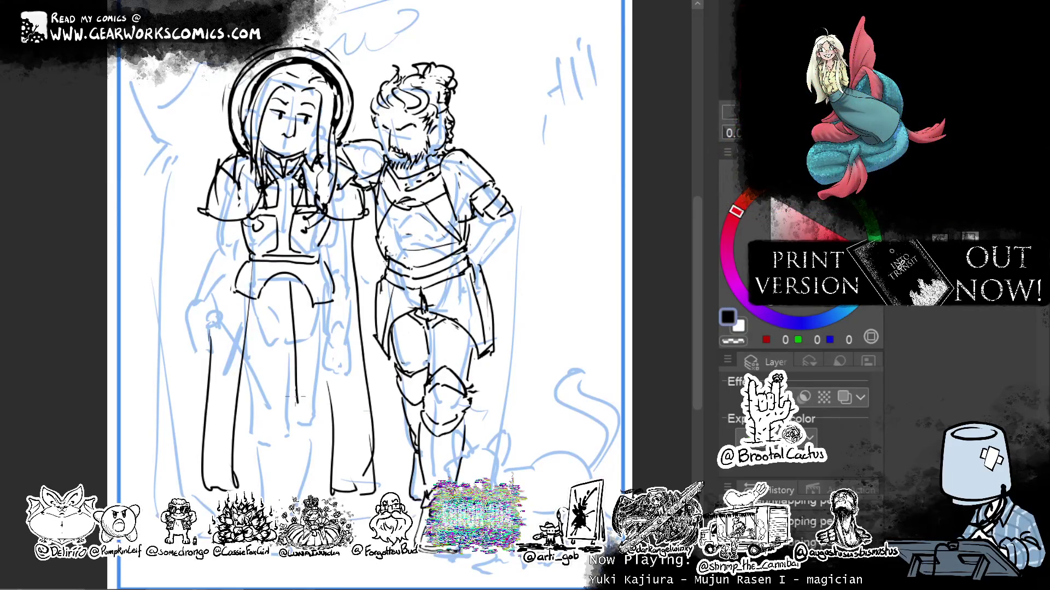
left_click_drag(290, 275, 294, 341)
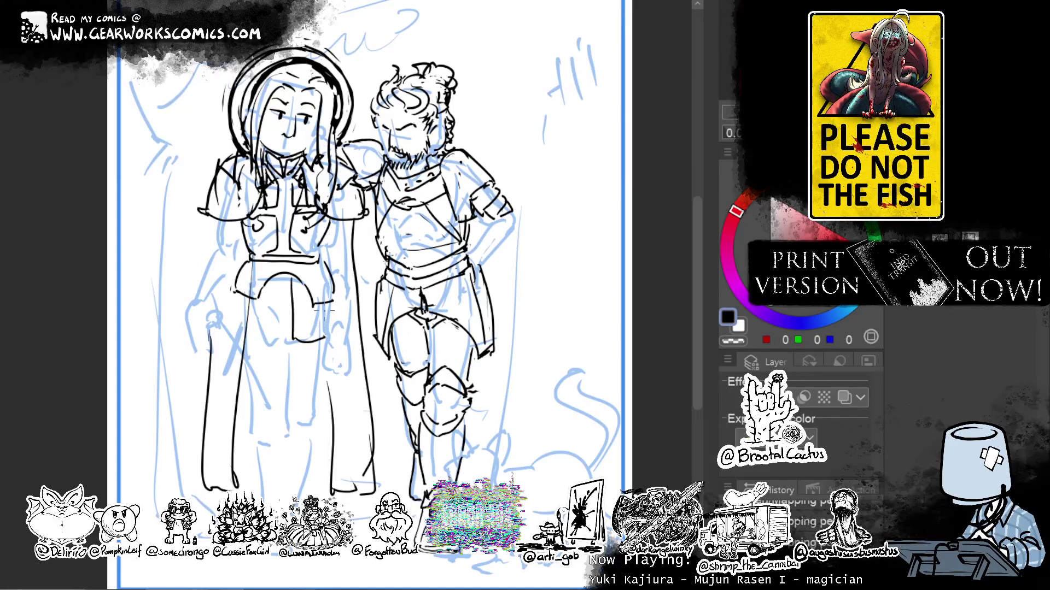
key("ctrl+z")
left_click_drag(292, 278, 298, 312)
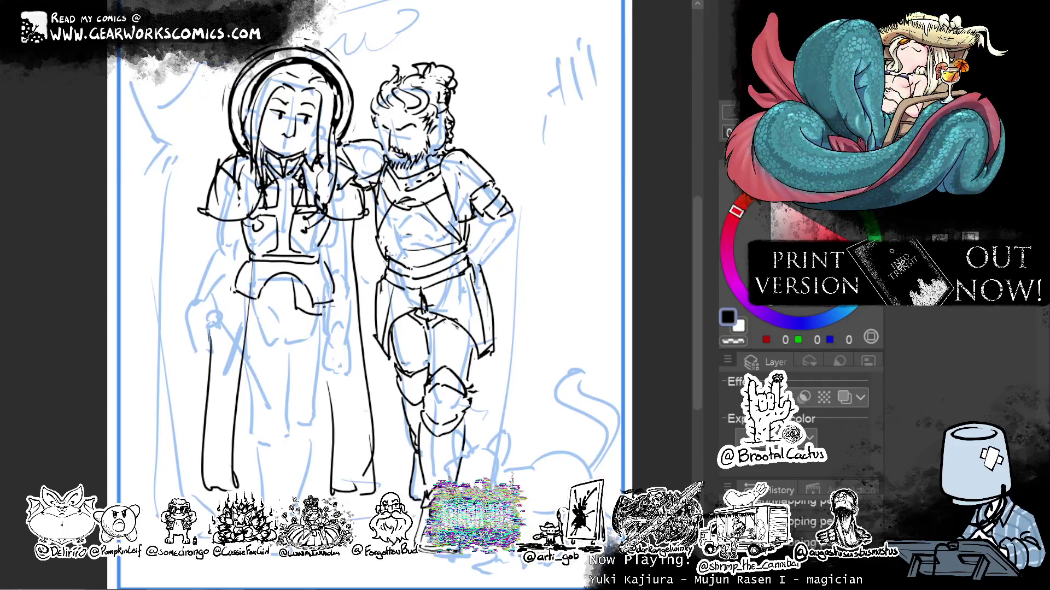
left_click_drag(325, 318, 326, 344)
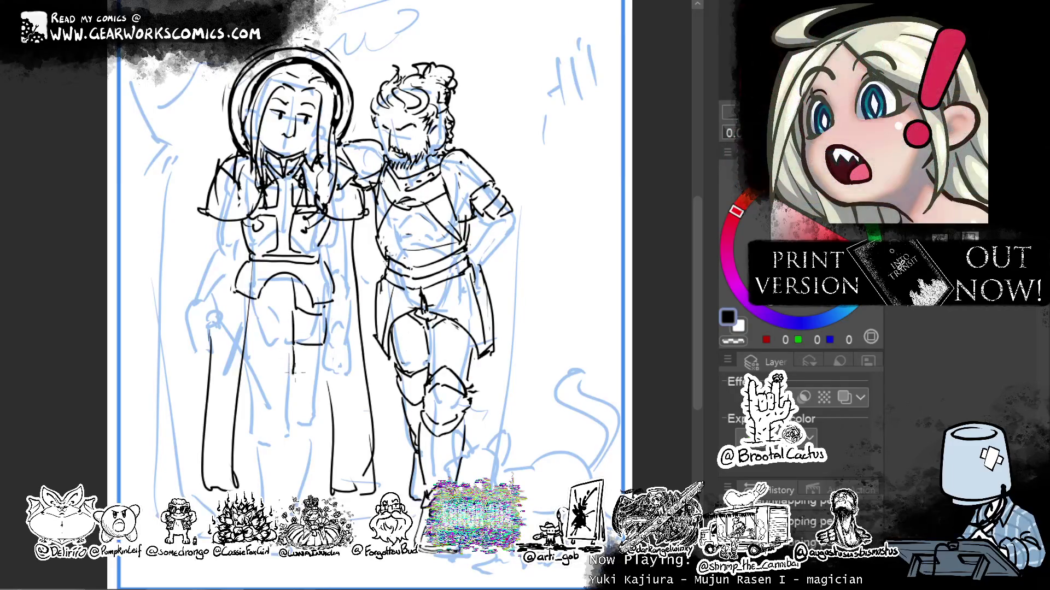
left_click_drag(247, 308, 282, 309)
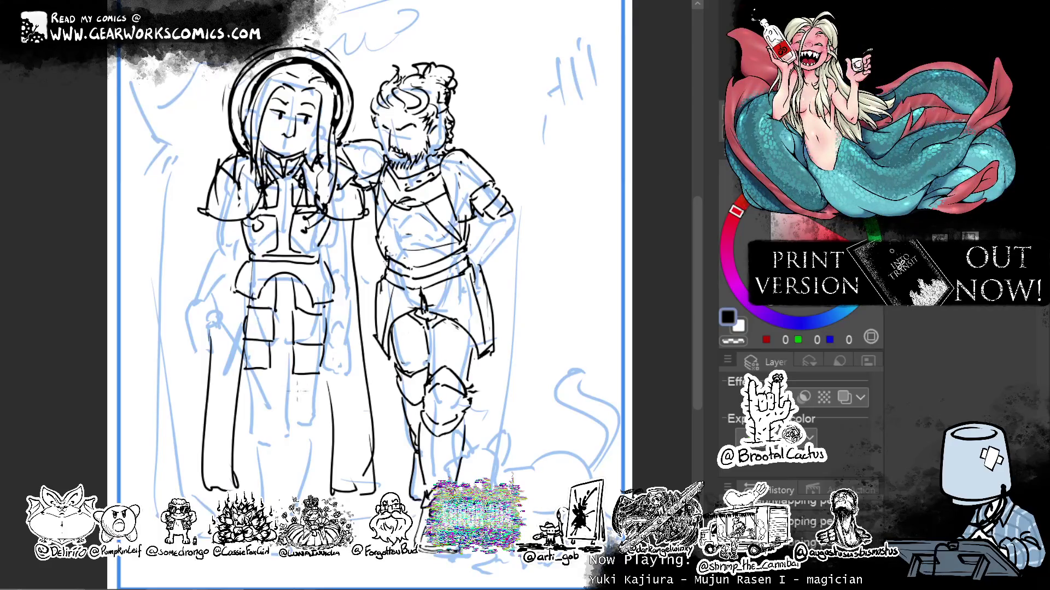
Ink the left figure's knee mark and the inner and outer edges of its boot.
left_click_drag(297, 386, 299, 398)
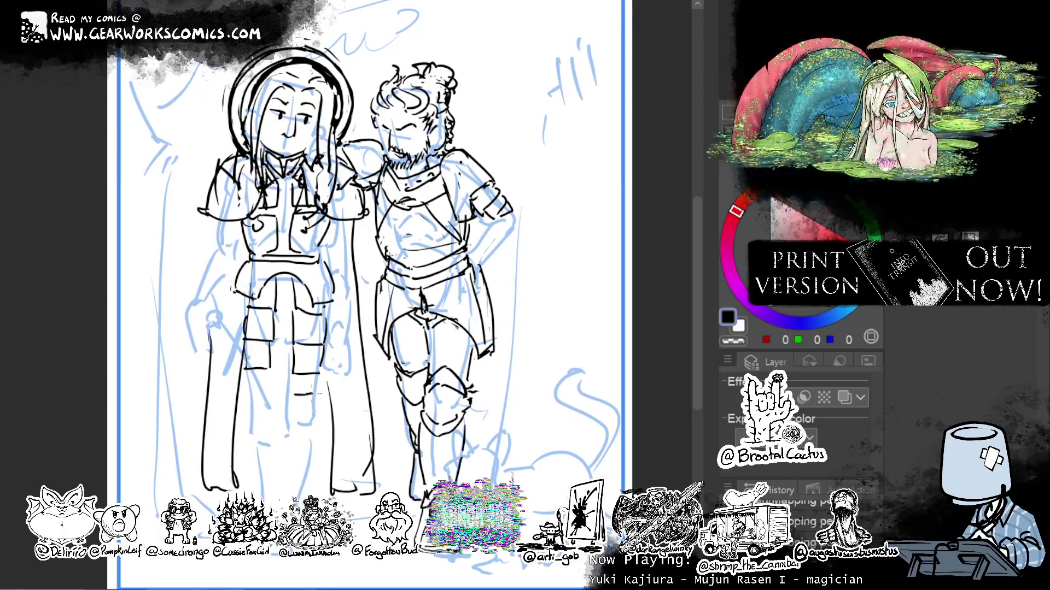
mouse_move(284, 404)
left_mouse_down()
mouse_move(310, 455)
mouse_move(302, 491)
left_mouse_up()
key("ctrl+z")
left_click_drag(289, 418, 285, 495)
left_click_drag(249, 440, 259, 504)
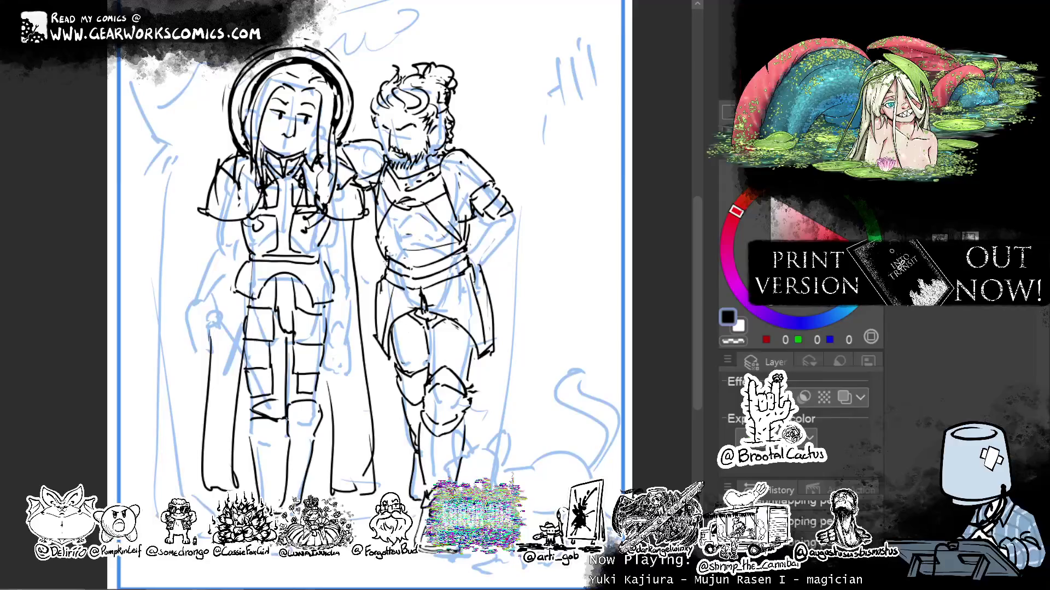
Ink crosses on both of the left figure's shins and a line along its leg.
mouse_move(263, 438)
left_mouse_down()
mouse_move(262, 459)
mouse_move(266, 432)
mouse_move(277, 443)
mouse_move(271, 436)
left_mouse_up()
key("ctrl+z")
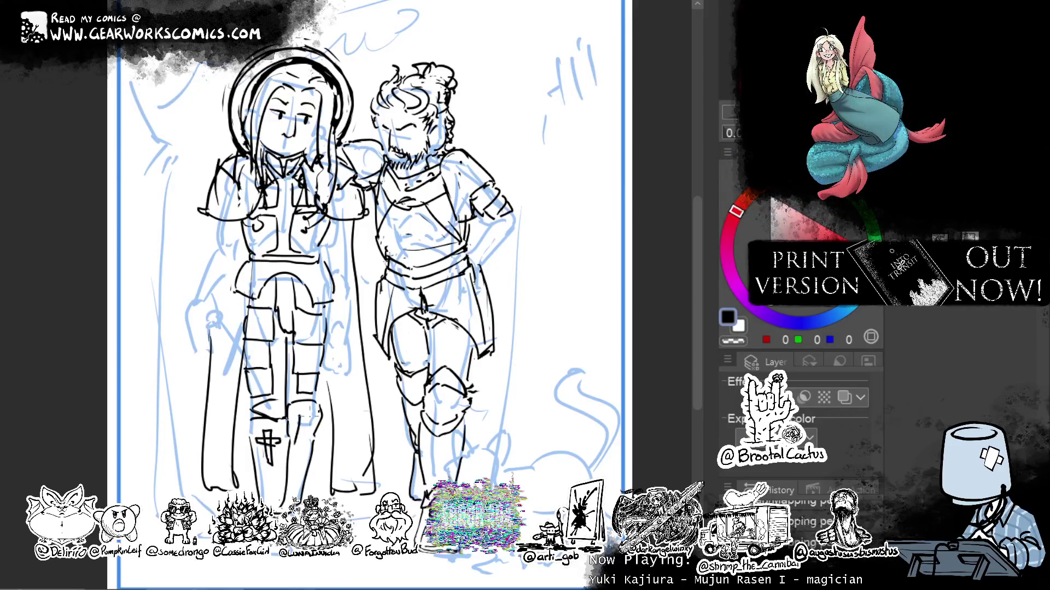
key("ctrl+z")
key("ctrl+z")
key("ctrl+z")
left_click_drag(265, 430, 265, 459)
left_click_drag(301, 417, 304, 446)
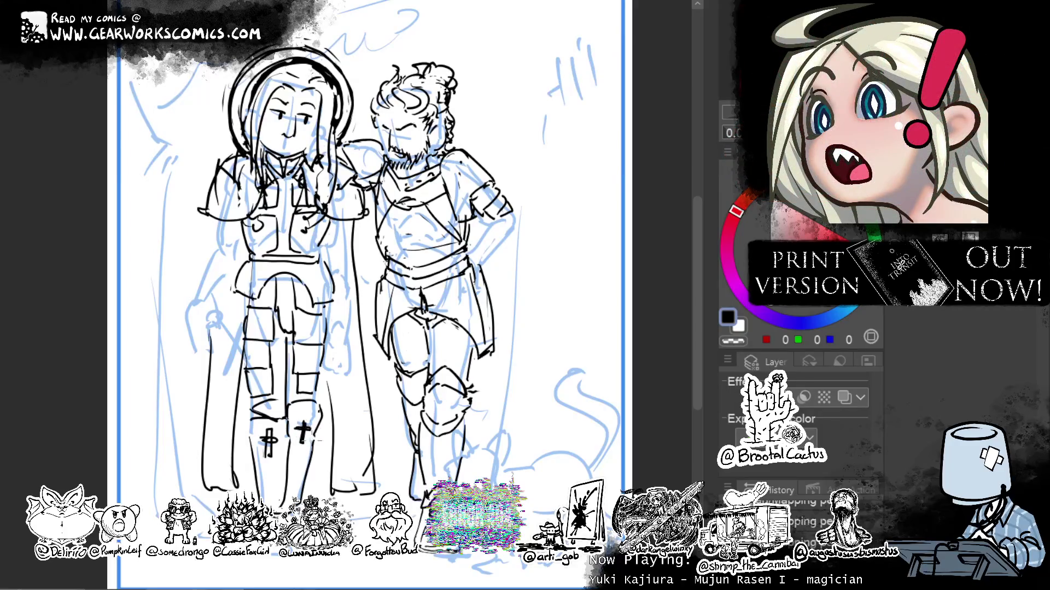
left_click_drag(327, 300, 315, 409)
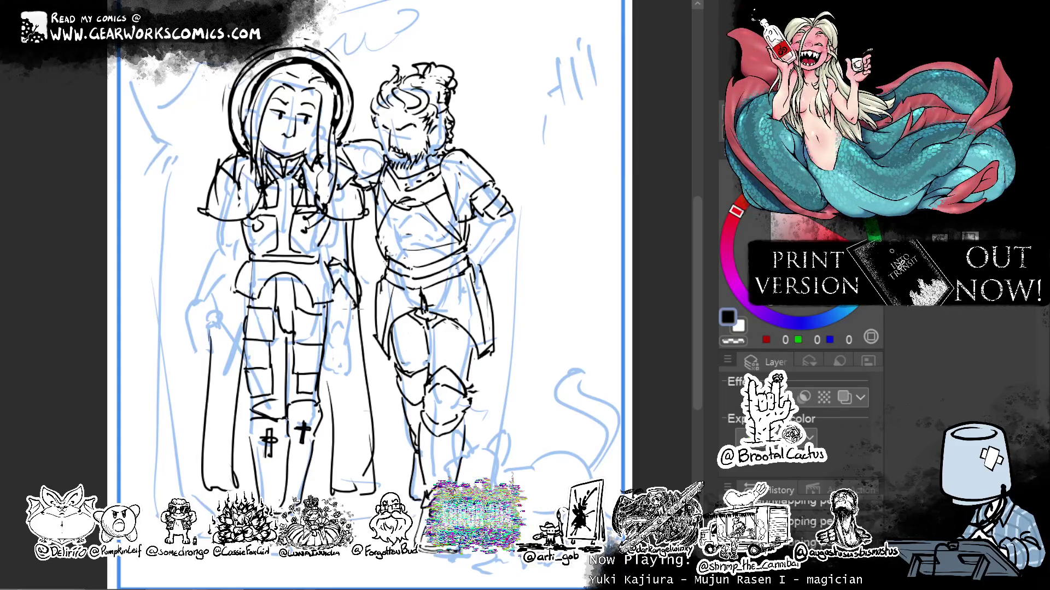
Redraw the left figure's arm lines, lower hand and the hand raised to its chin.
left_click_drag(345, 273, 359, 294)
left_click_drag(333, 267, 346, 278)
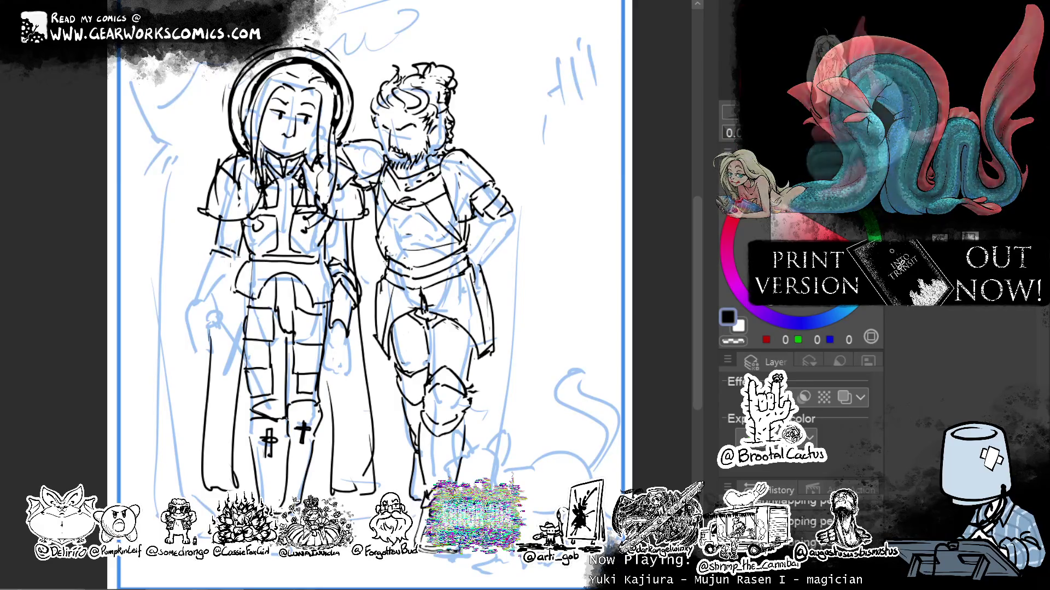
mouse_move(207, 259)
left_mouse_down()
mouse_move(192, 294)
mouse_move(214, 299)
left_mouse_up()
left_click_drag(235, 270, 229, 282)
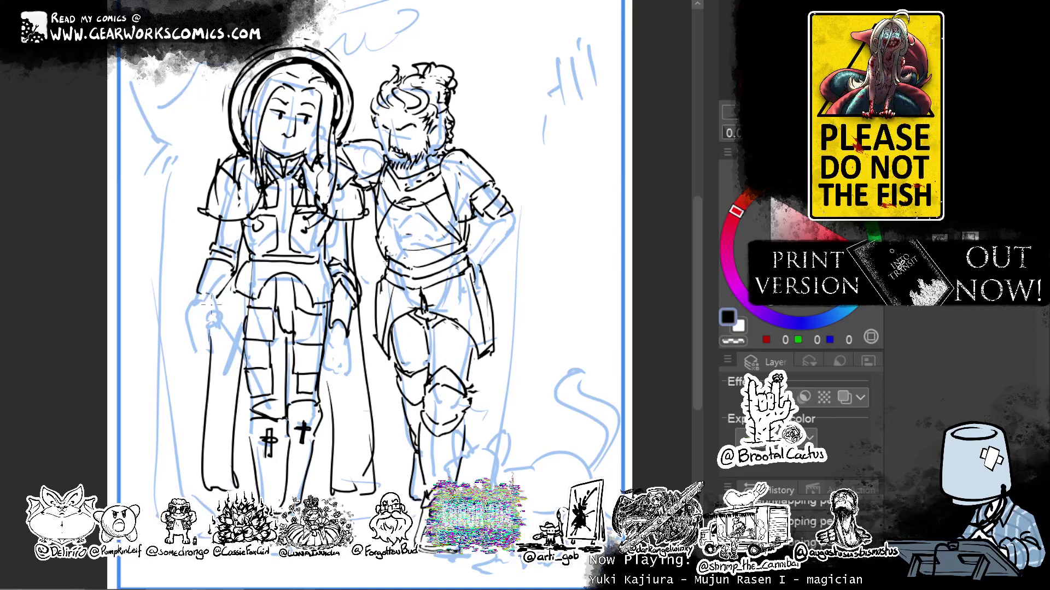
left_click_drag(202, 305, 218, 334)
left_click_drag(216, 316, 219, 334)
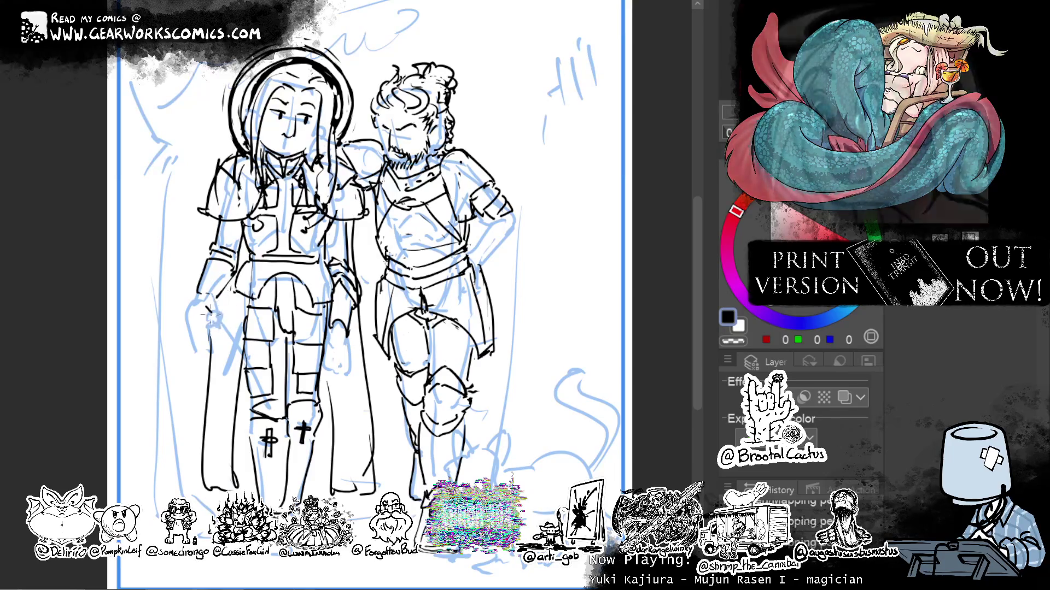
left_click_drag(339, 175, 328, 211)
mouse_move(325, 159)
left_mouse_down()
mouse_move(322, 203)
mouse_move(290, 150)
mouse_move(240, 150)
mouse_move(361, 38)
mouse_move(331, 166)
left_mouse_up()
Scale the left figure's head slightly smaller and nudge it to the right.
key("ctrl+t")
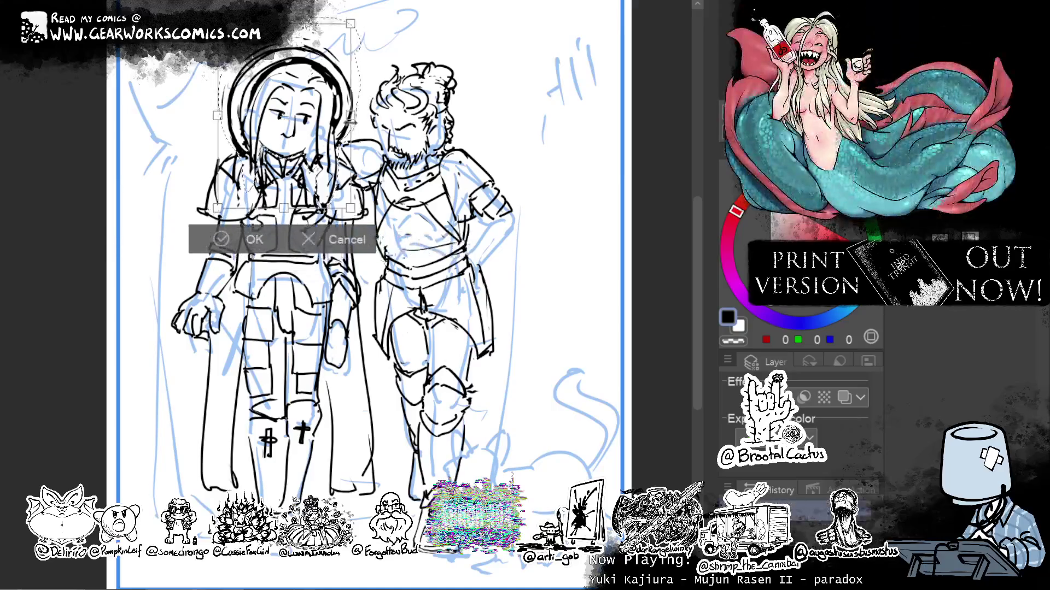
left_click_drag(361, 19, 345, 27)
left_click_drag(336, 144, 343, 146)
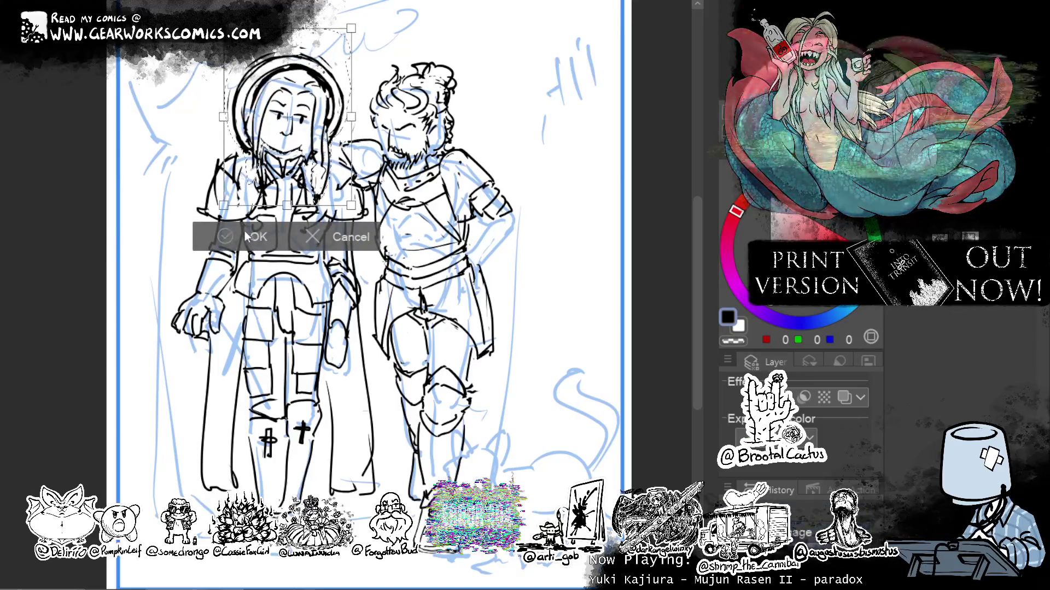
key("Return")
key("ctrl+minus")
key("ctrl+minus")
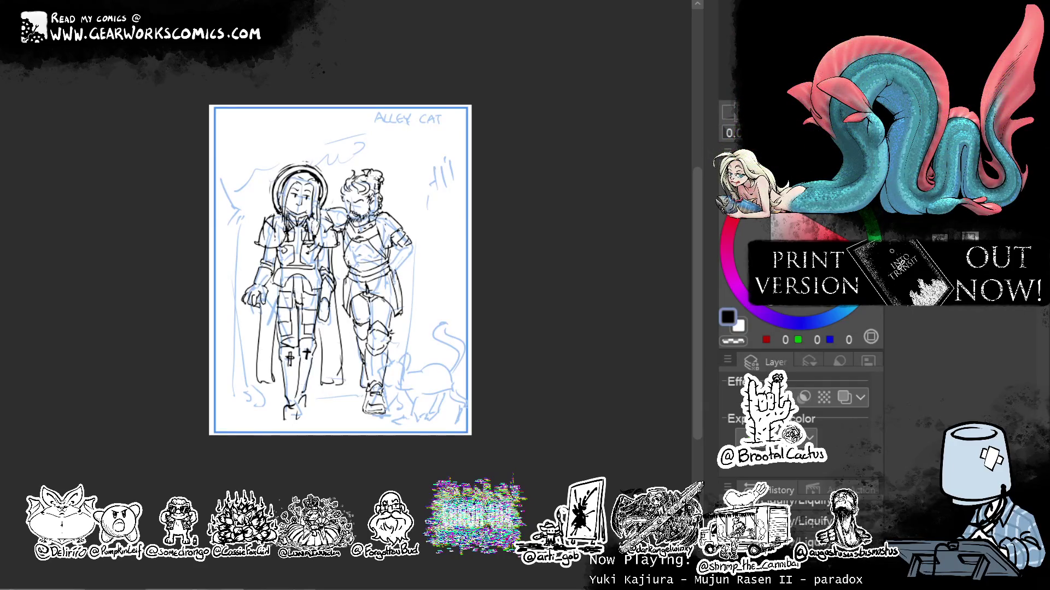
Hatch dark shading on the left figure's legs and ink its cape and leg lines.
left_click_drag(300, 304, 284, 348)
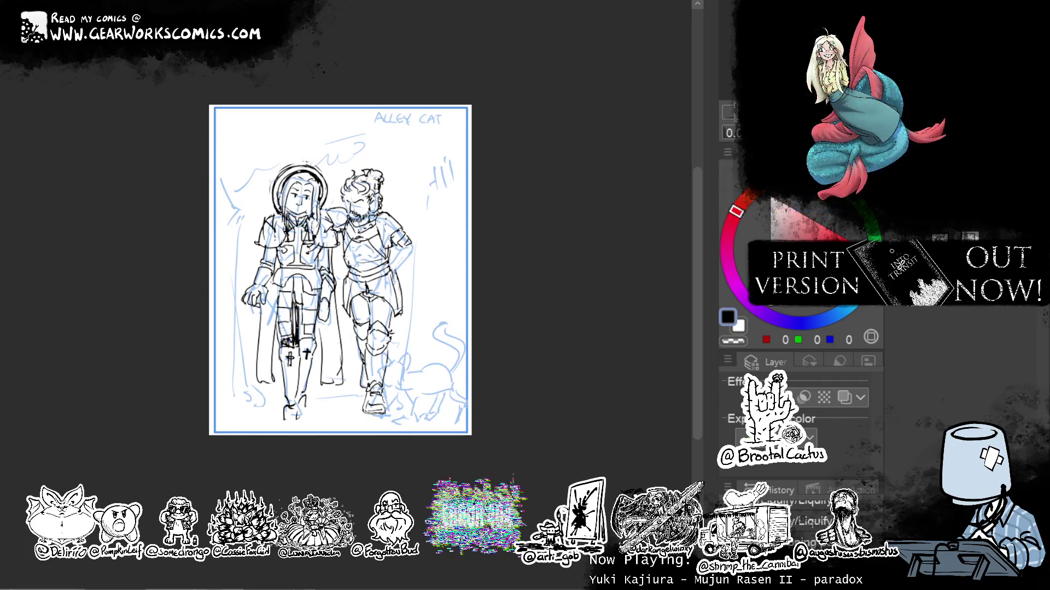
mouse_move(508, 173)
left_mouse_down()
mouse_move(511, 164)
mouse_move(478, 156)
left_mouse_up()
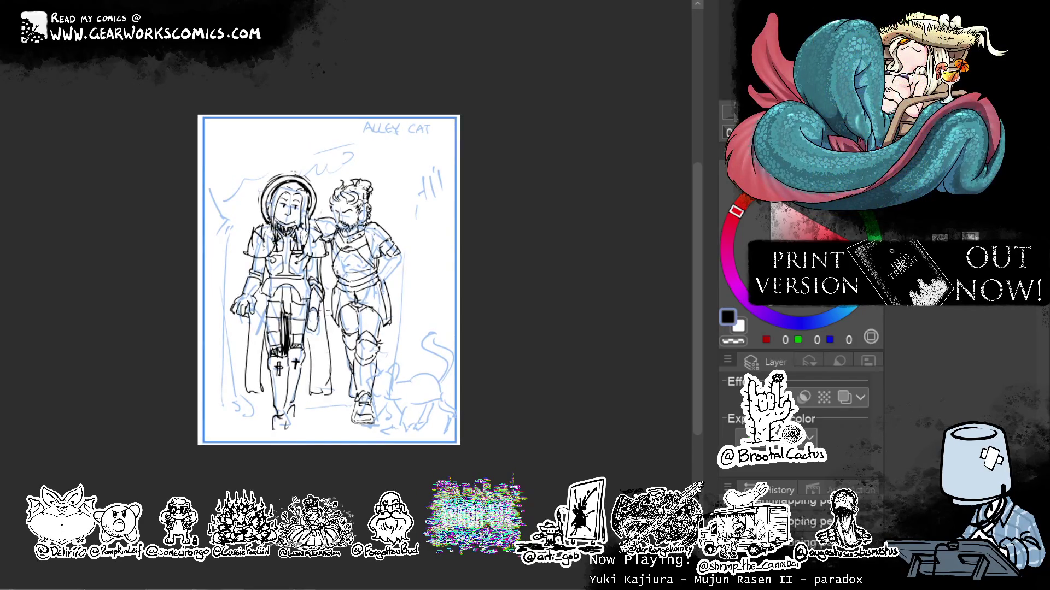
mouse_move(315, 324)
left_mouse_down()
mouse_move(313, 381)
mouse_move(323, 384)
left_mouse_up()
left_click_drag(253, 303, 254, 389)
mouse_move(482, 198)
left_mouse_down()
mouse_move(530, 194)
mouse_move(462, 238)
left_mouse_up()
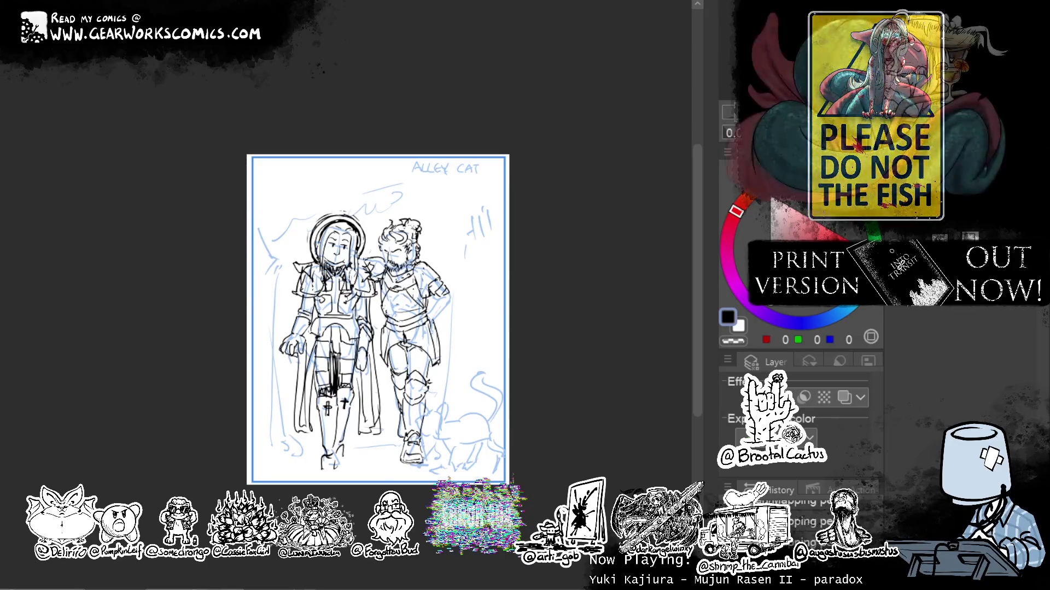
left_click_drag(594, 362, 538, 343)
Ink the bearded man's arm line and short strokes across his shoulder.
key("ctrl+plus")
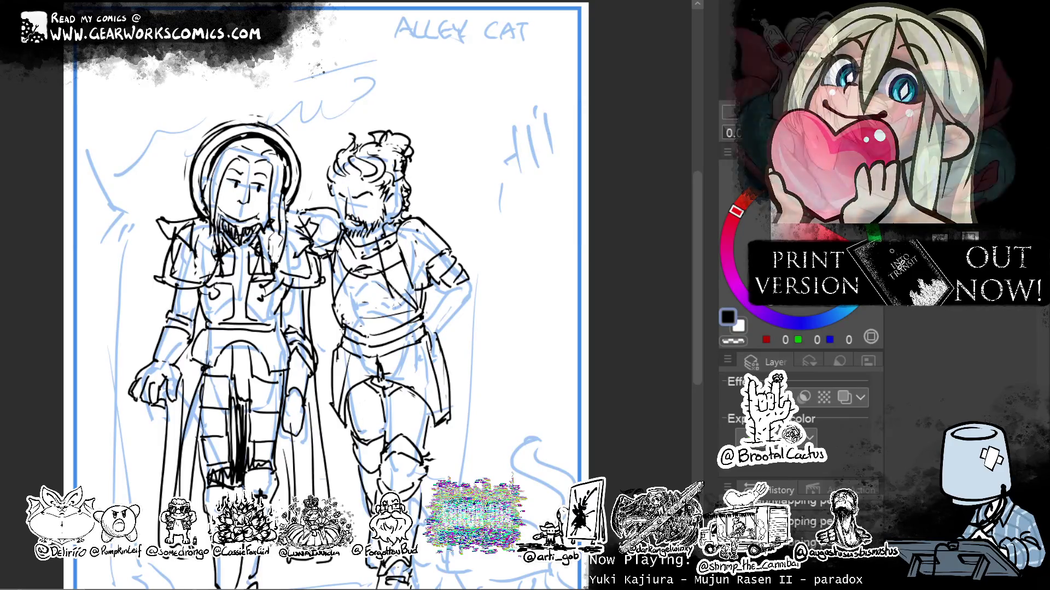
key("c")
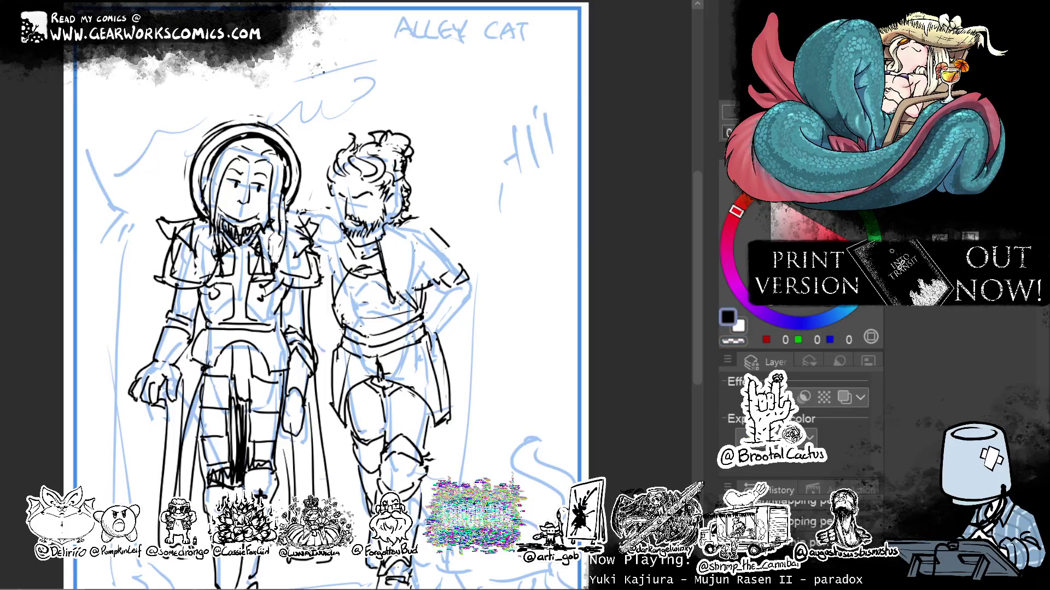
left_click_drag(396, 292, 472, 257)
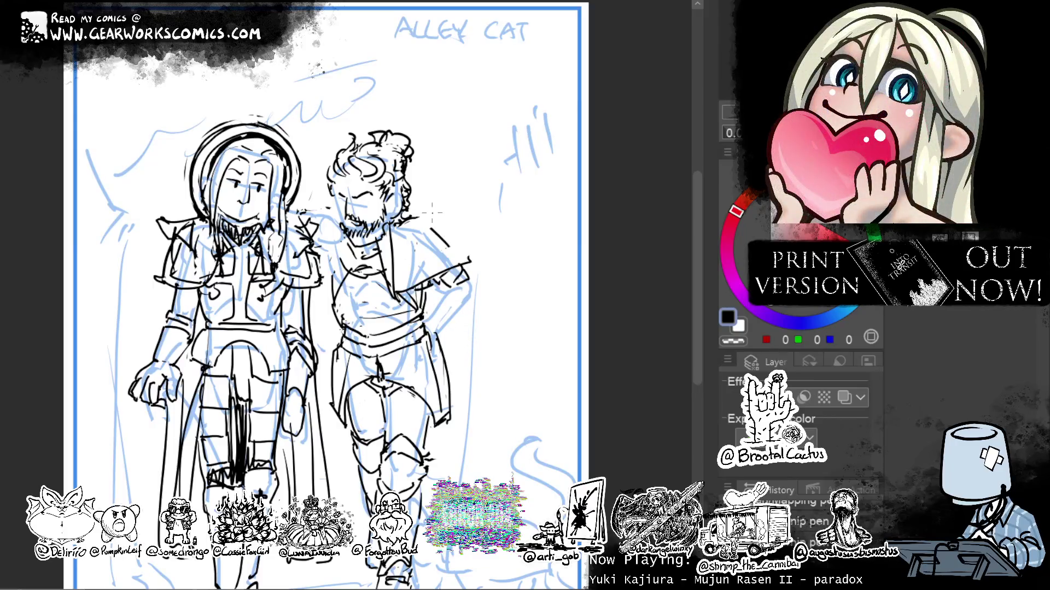
left_click_drag(432, 212, 467, 256)
left_click_drag(410, 208, 425, 200)
left_click_drag(396, 235, 430, 201)
left_click_drag(418, 203, 432, 190)
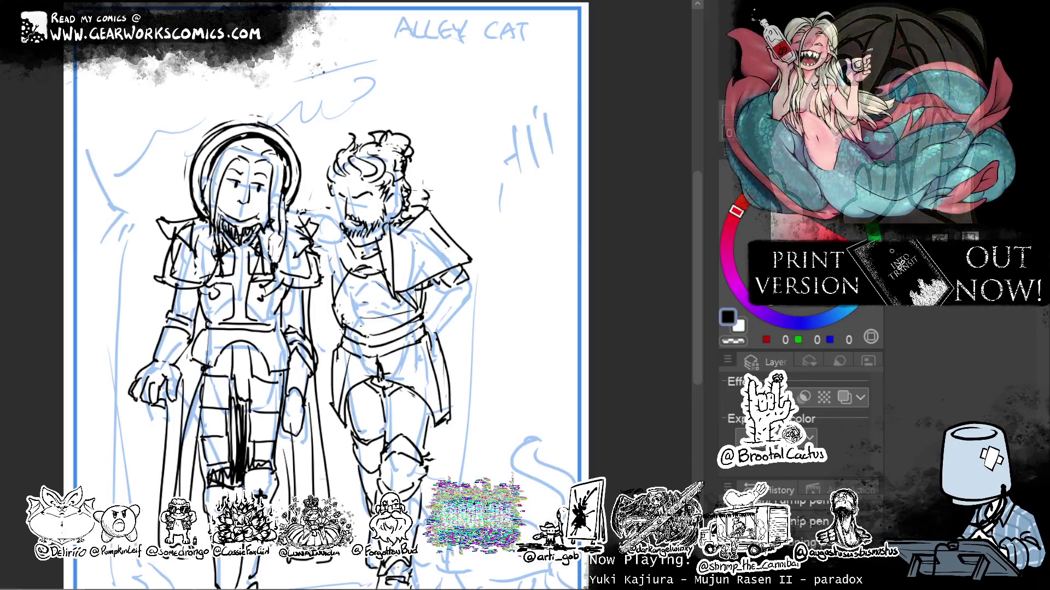
mouse_move(321, 209)
left_mouse_down()
mouse_move(338, 233)
mouse_move(330, 311)
left_mouse_up()
Redraw the diagonal stroke across the man's chest and erase part of it.
key("ctrl+z")
left_click_drag(398, 232, 327, 286)
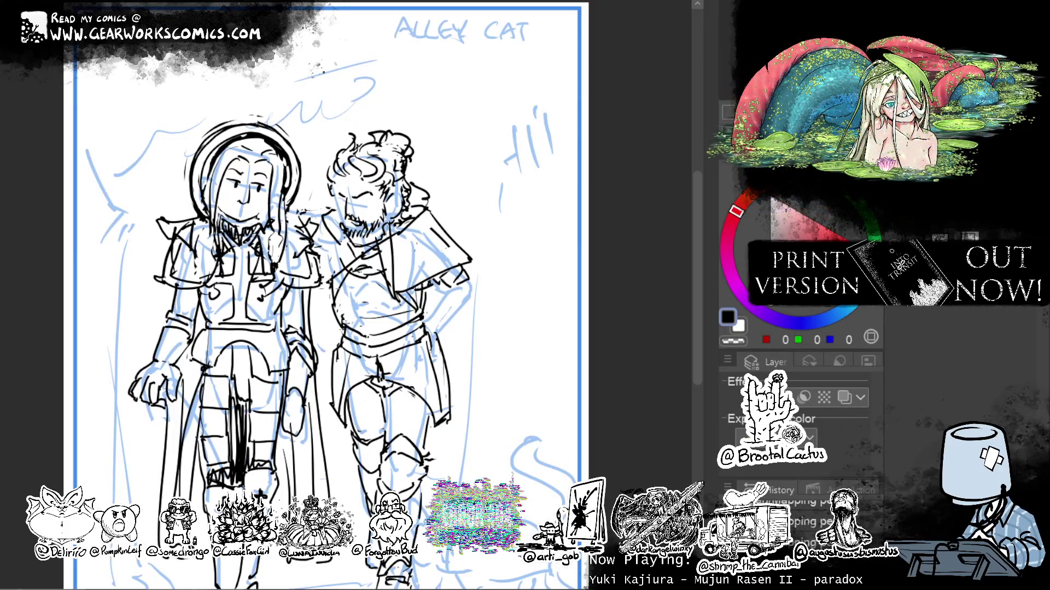
key("ctrl+z")
left_click_drag(399, 247, 329, 291)
key("c")
left_click_drag(380, 251, 347, 270)
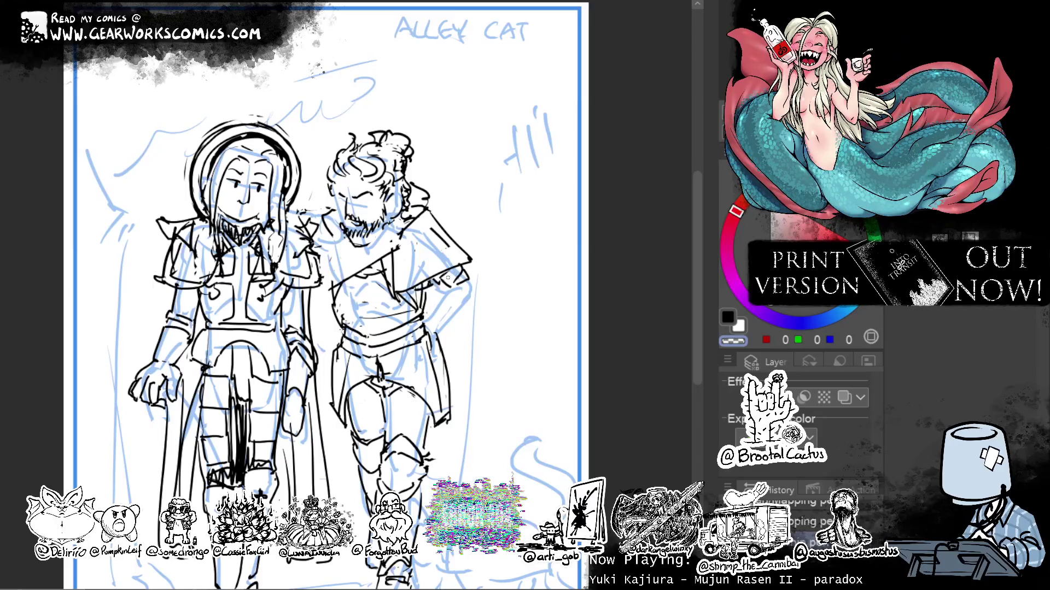
Ink and clean up strokes around the man's arm, hip and torso.
left_click_drag(471, 295, 421, 284)
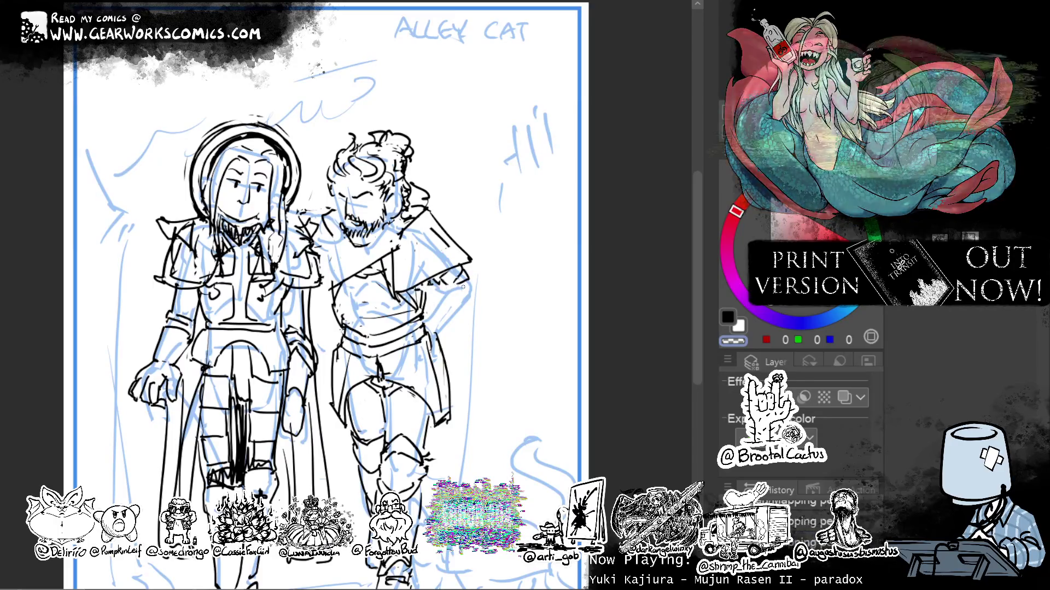
key("c")
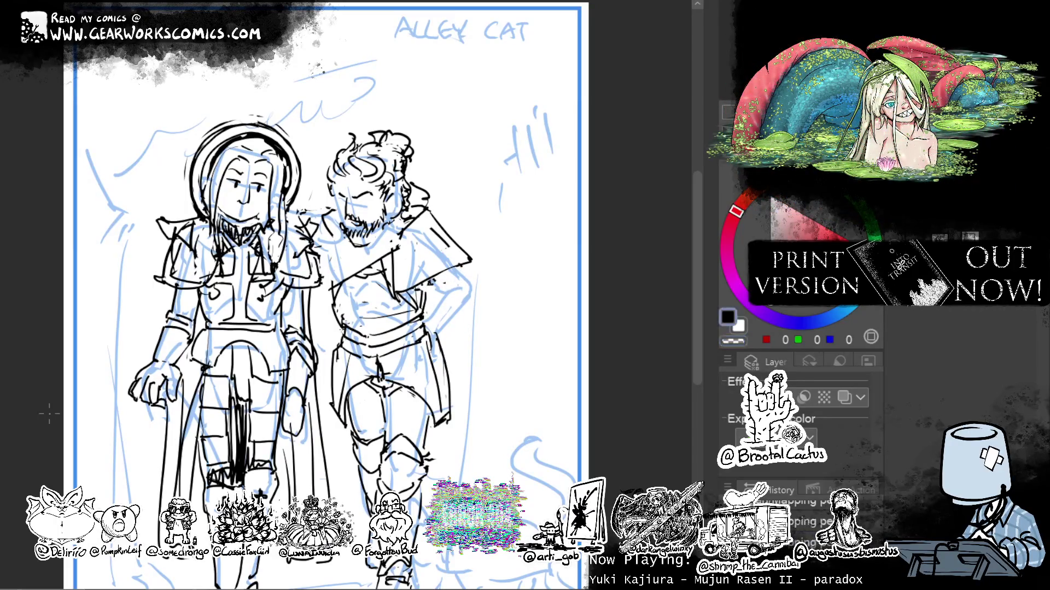
key("ctrl+z")
left_click_drag(443, 320, 416, 290)
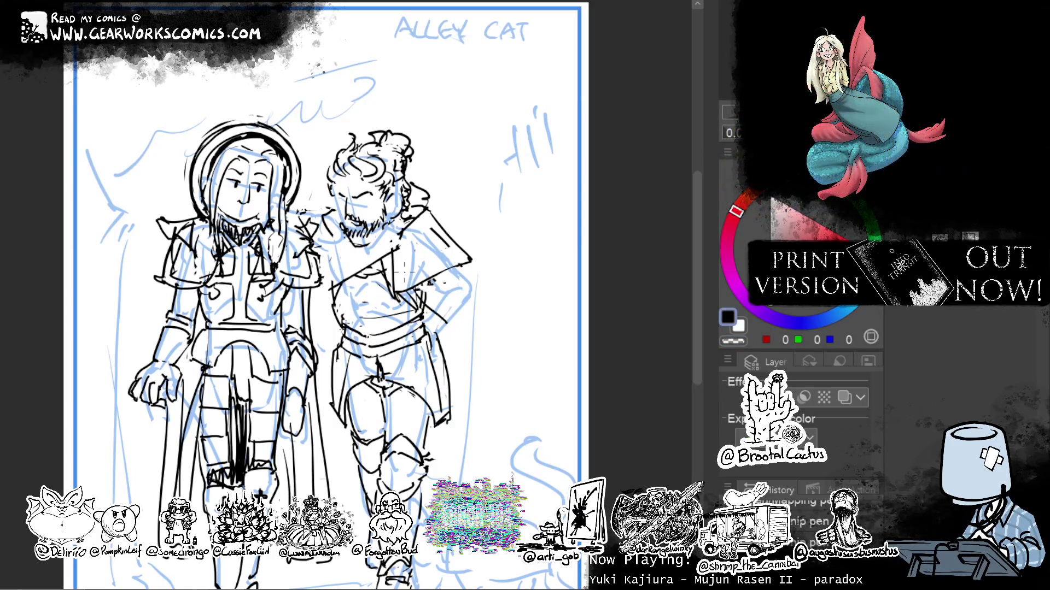
key("c")
mouse_move(402, 290)
left_mouse_down()
mouse_move(389, 293)
mouse_move(381, 276)
mouse_move(407, 306)
mouse_move(418, 301)
left_mouse_up()
key("c")
key("ctrl+z")
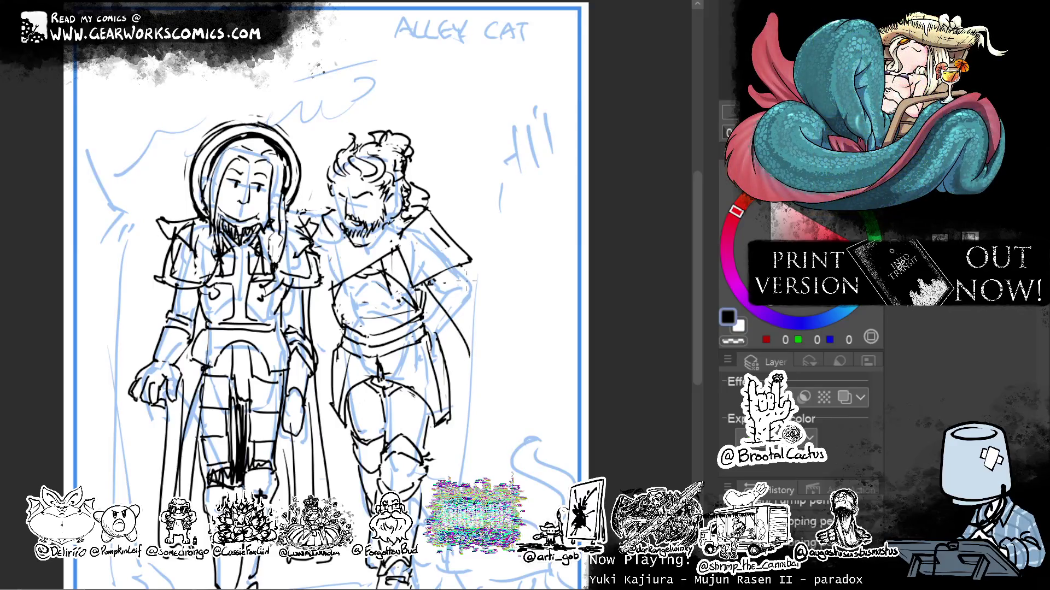
Draw the man's long cape flowing down behind him with extra lower strokes.
left_click_drag(441, 287, 480, 470)
key("ctrl+z")
mouse_move(456, 293)
left_mouse_down()
mouse_move(480, 281)
mouse_move(508, 435)
left_mouse_up()
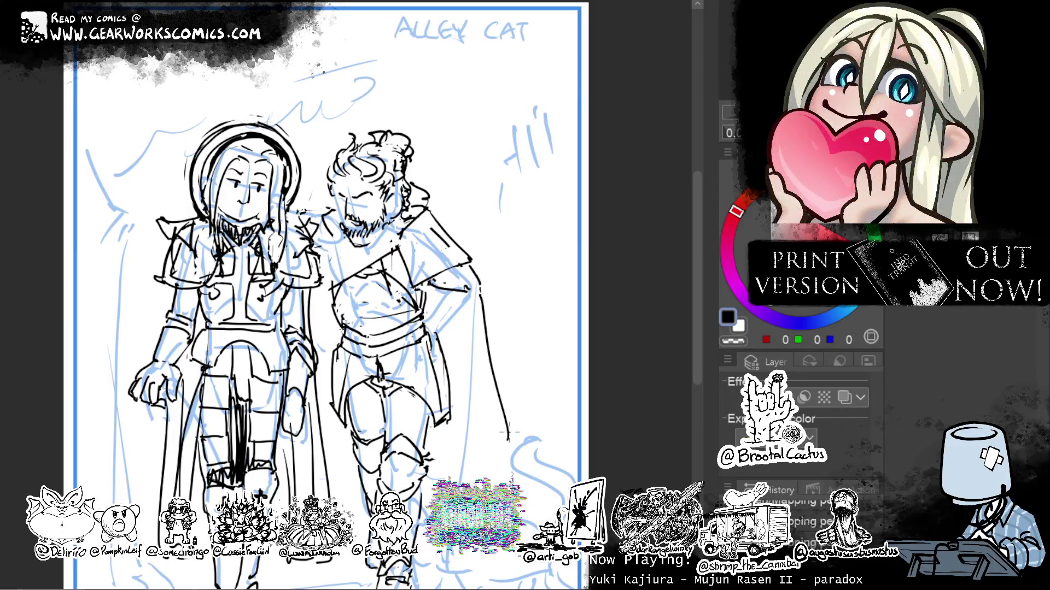
left_click_drag(462, 306, 489, 494)
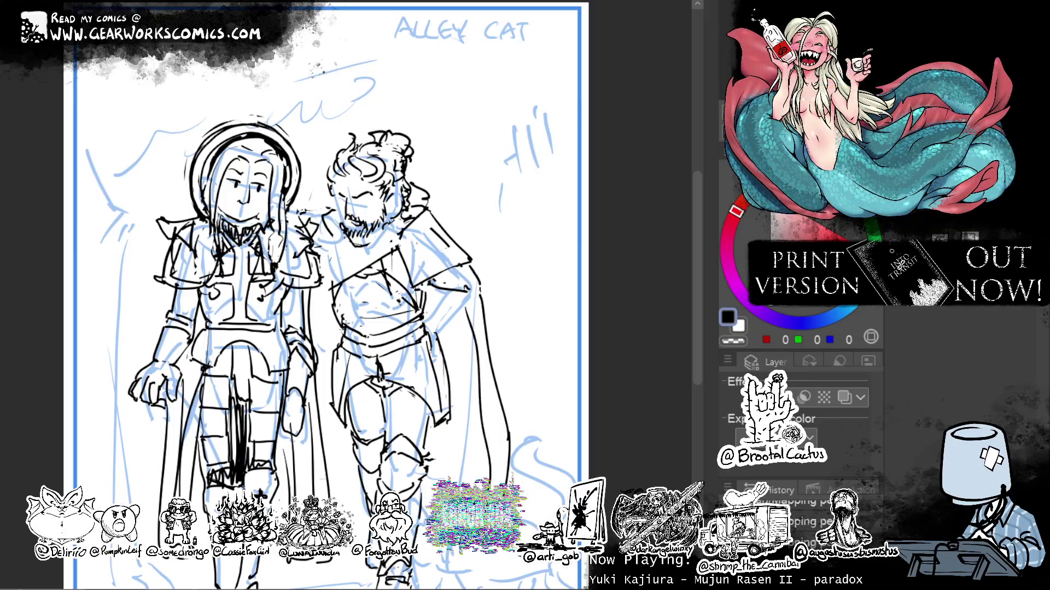
mouse_move(452, 424)
left_mouse_down()
mouse_move(470, 481)
mouse_move(438, 474)
left_mouse_up()
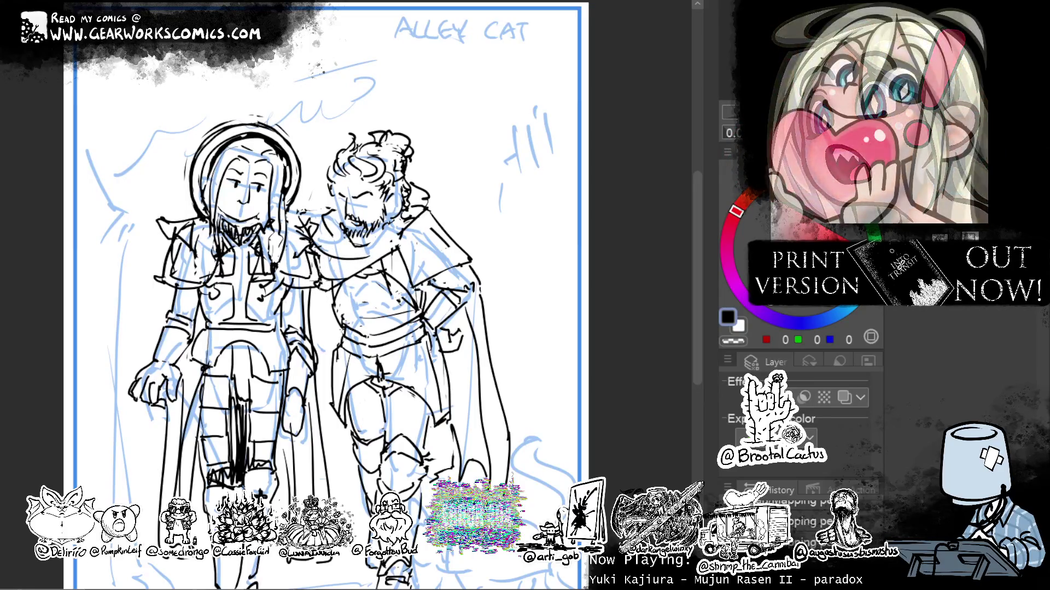
Ink the line between the figures and hatch shadow down the man's side.
left_click_drag(315, 286, 322, 439)
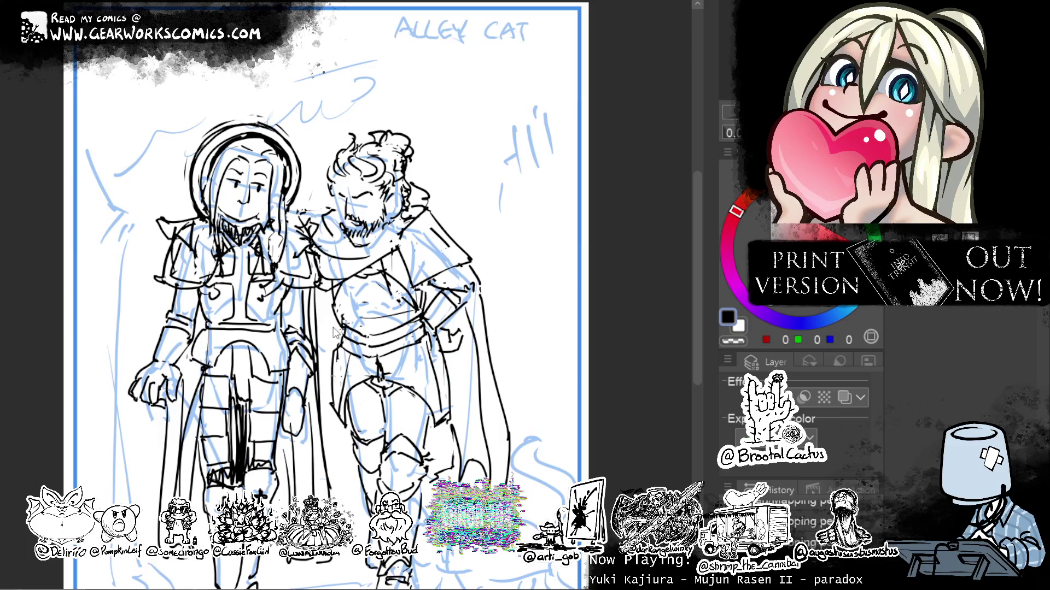
key("ctrl+z")
left_click_drag(319, 293, 342, 491)
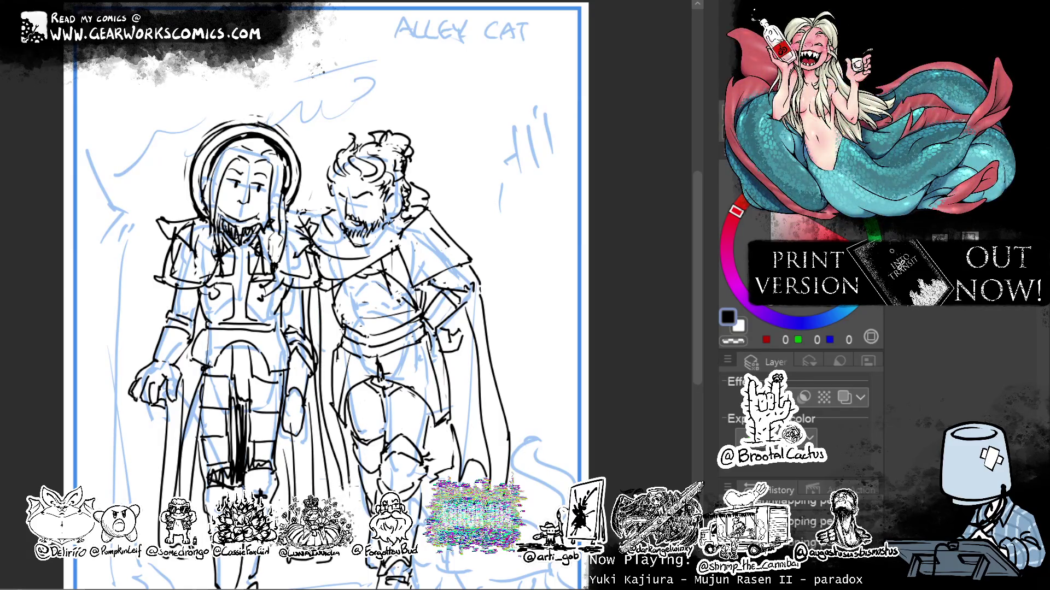
left_click_drag(520, 340, 542, 277)
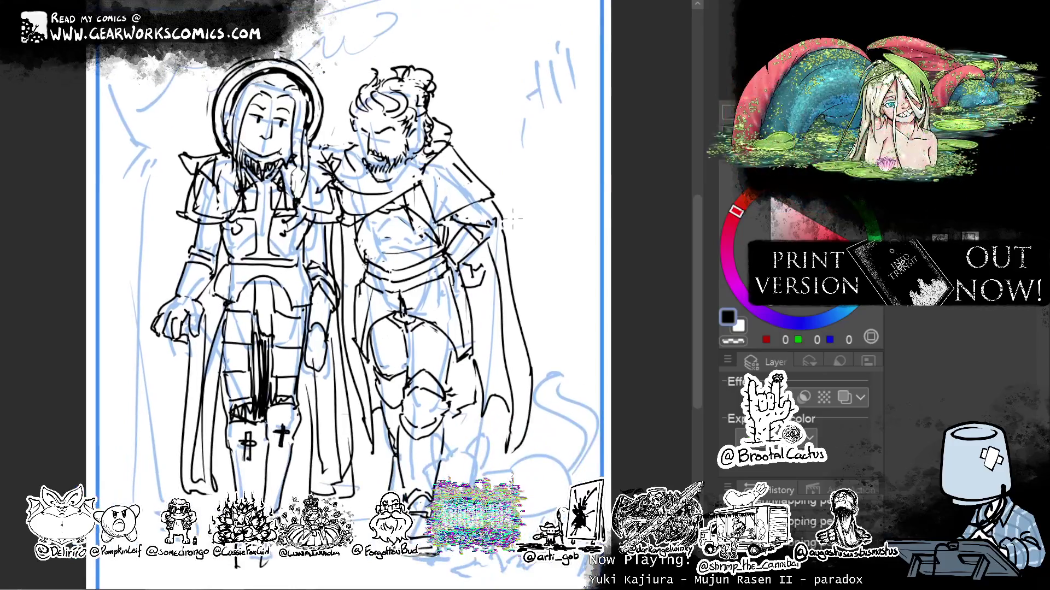
left_click_drag(349, 224, 350, 358)
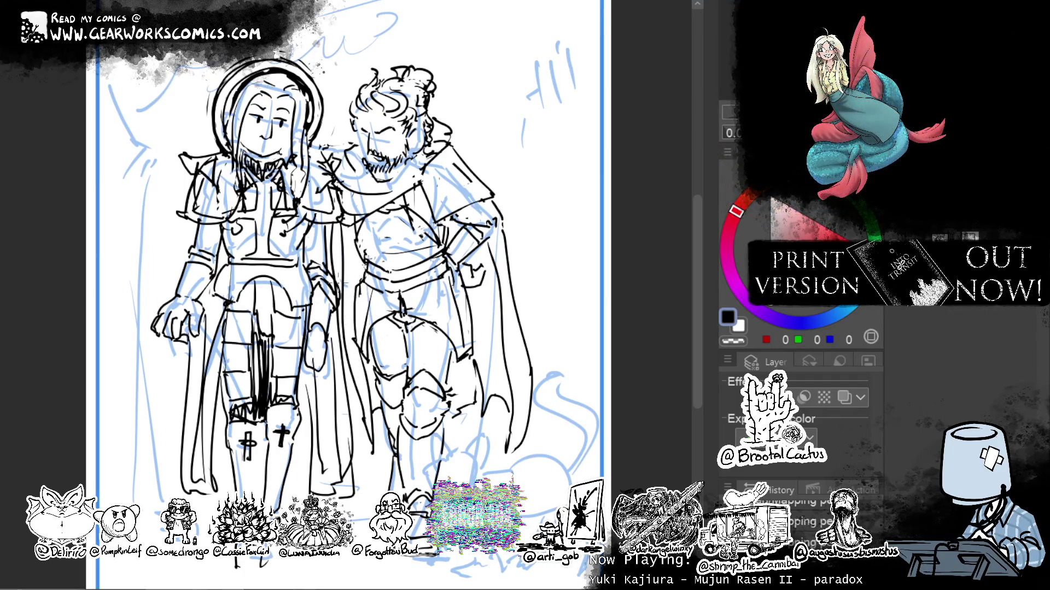
left_click_drag(351, 256, 353, 300)
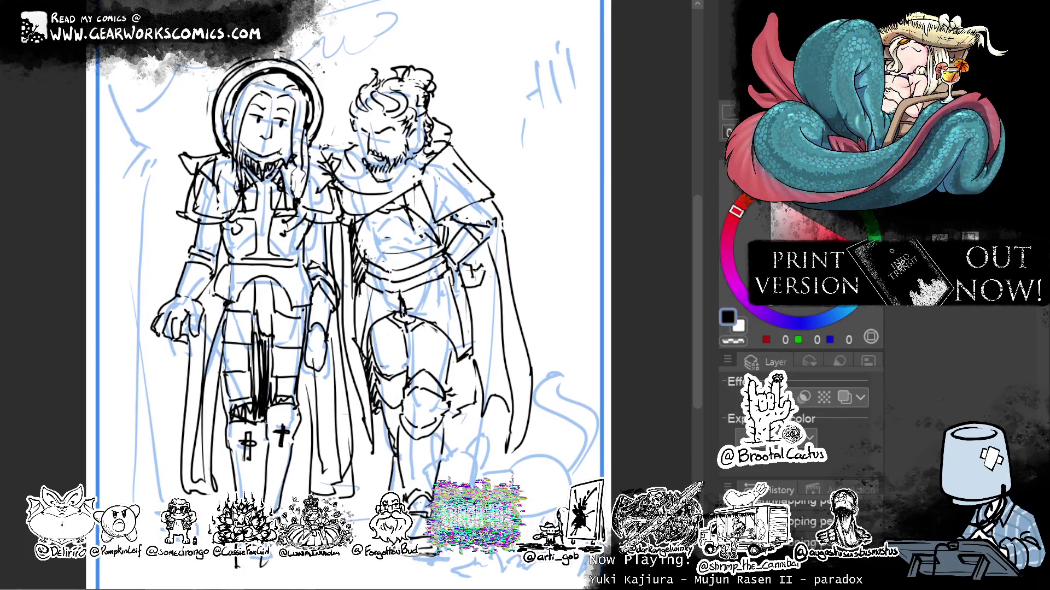
Hatch shadows near the man's hip, hand and cape, removing the knee hatching.
mouse_move(485, 242)
left_mouse_down()
mouse_move(465, 267)
mouse_move(484, 270)
mouse_move(467, 323)
left_mouse_up()
mouse_move(499, 290)
left_mouse_down()
mouse_move(469, 342)
mouse_move(476, 399)
mouse_move(491, 398)
left_mouse_up()
left_click_drag(471, 353, 443, 381)
left_click_drag(477, 355, 449, 397)
left_click_drag(475, 368, 444, 418)
left_click_drag(476, 385, 451, 413)
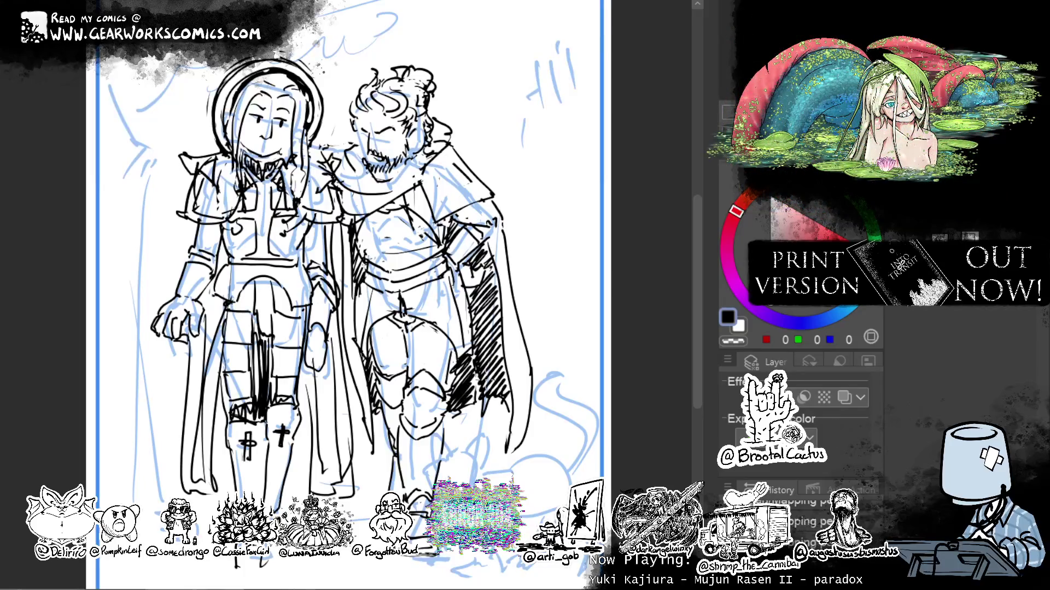
key("ctrl+z")
key("ctrl+z")
key("ctrl+z")
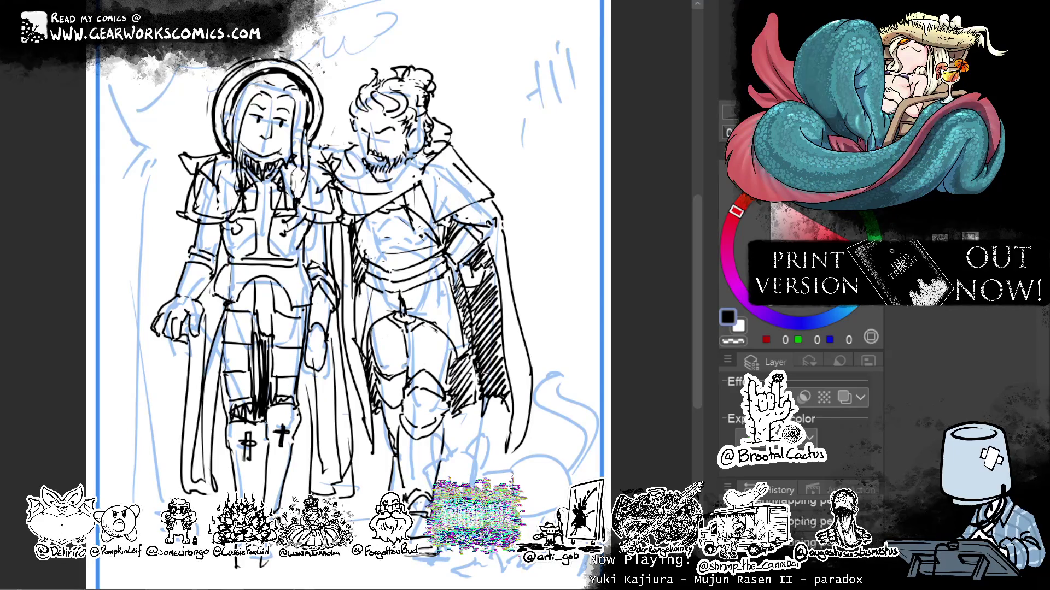
Thicken the ink on the man's collar, hair and cape edge.
left_click_drag(551, 101, 555, 182)
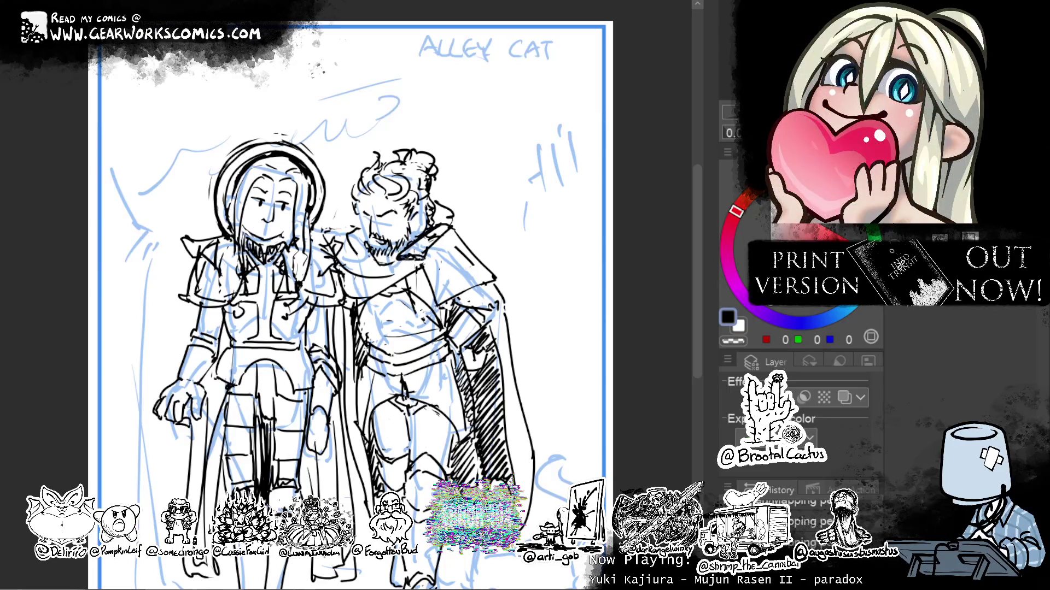
left_click_drag(390, 258, 450, 221)
mouse_move(434, 227)
left_mouse_down()
mouse_move(453, 211)
mouse_move(450, 176)
left_mouse_up()
left_click_drag(436, 248, 455, 226)
left_click_drag(404, 276, 443, 244)
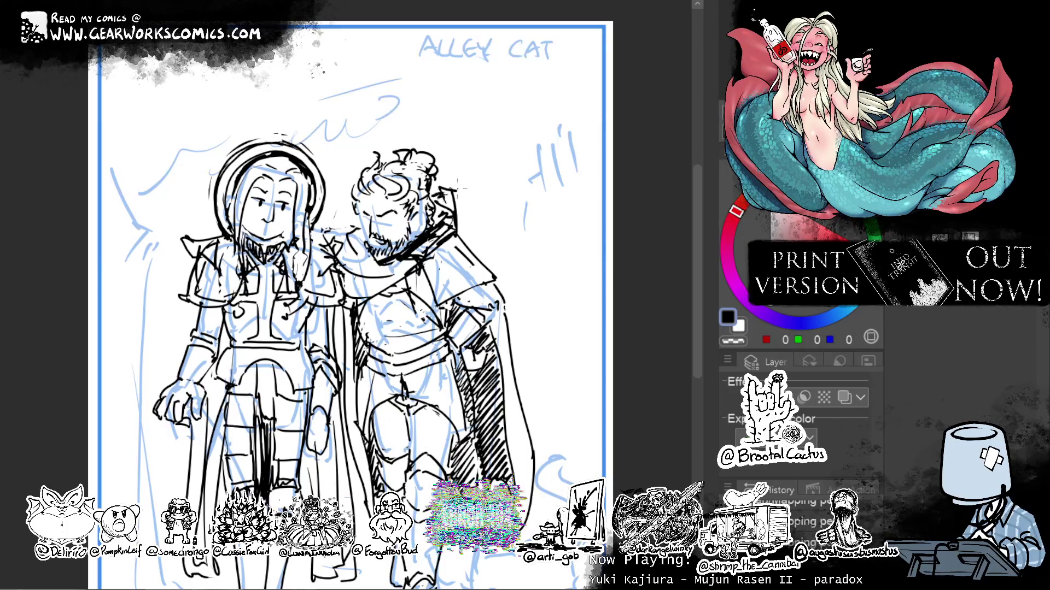
left_click_drag(353, 234, 362, 260)
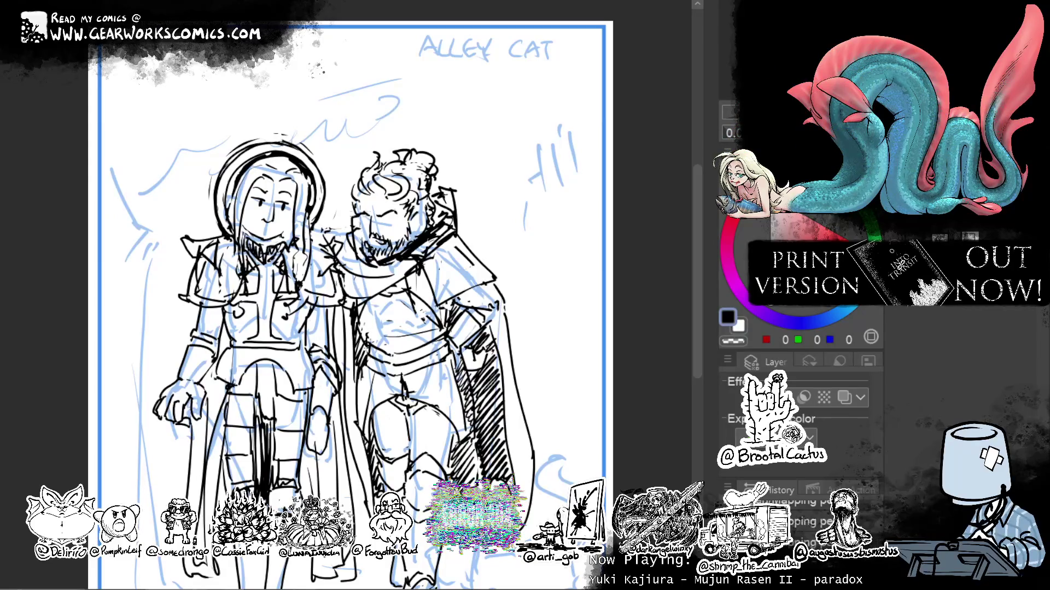
Ink the details around the man's belt.
mouse_move(360, 306)
left_mouse_down()
mouse_move(344, 211)
mouse_move(394, 257)
left_mouse_up()
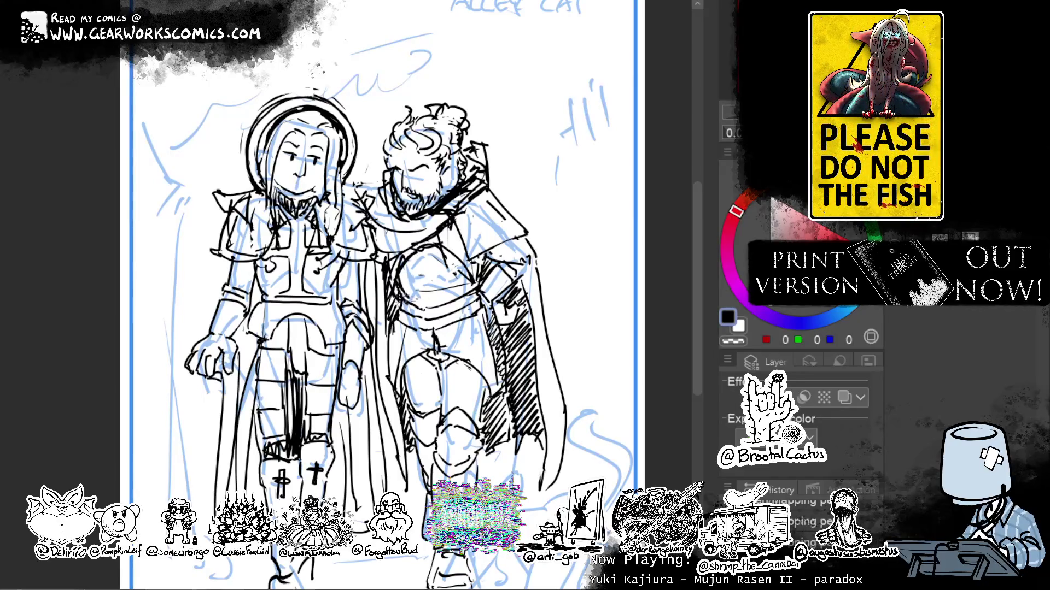
mouse_move(469, 279)
left_mouse_down()
mouse_move(456, 299)
mouse_move(418, 307)
mouse_move(415, 325)
left_mouse_up()
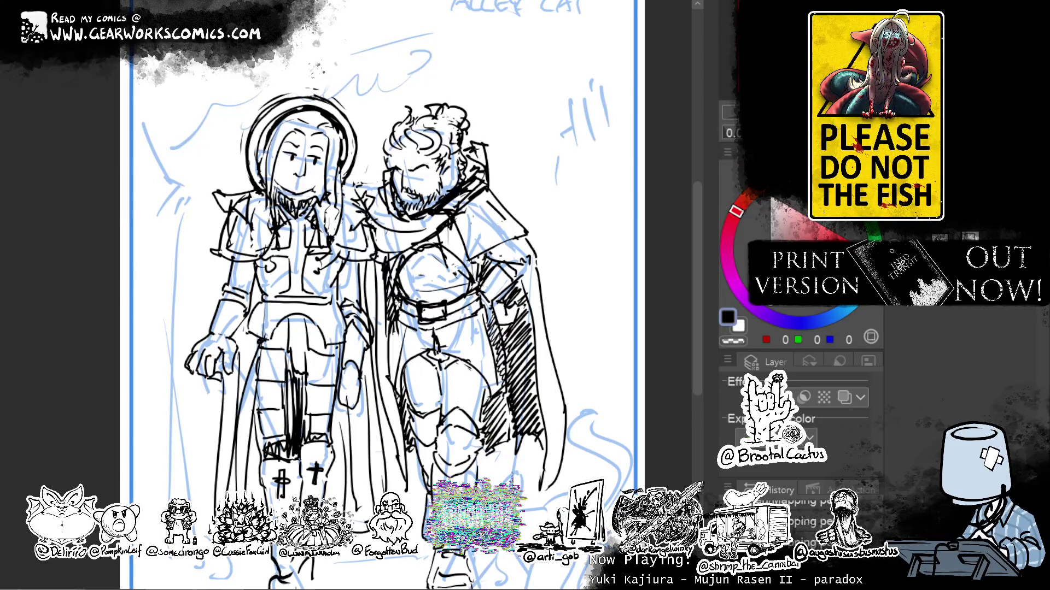
mouse_move(599, 298)
left_mouse_down()
mouse_move(567, 264)
mouse_move(581, 240)
left_mouse_up()
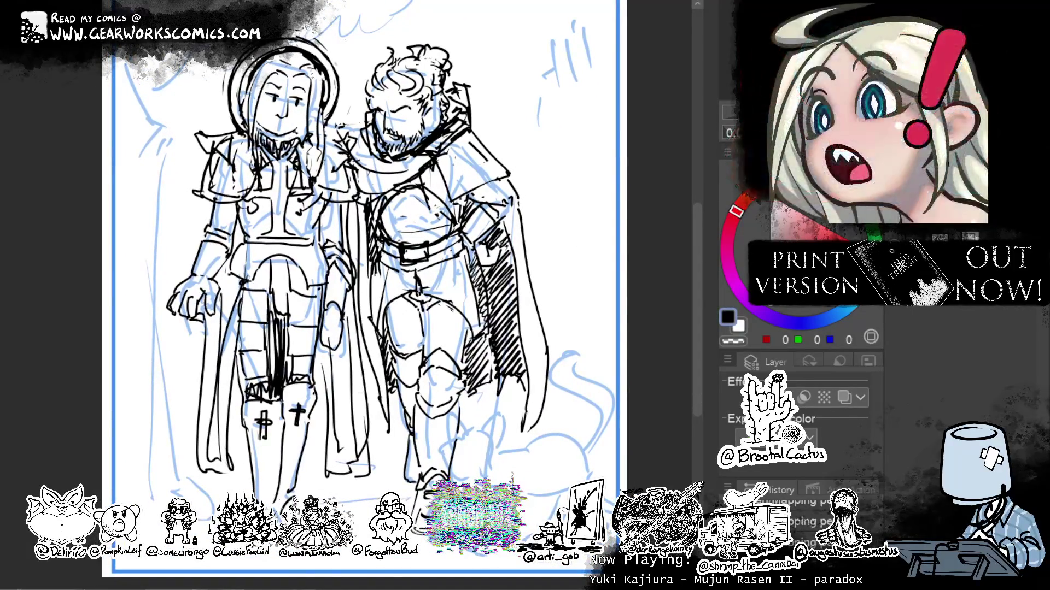
key("ctrl+t")
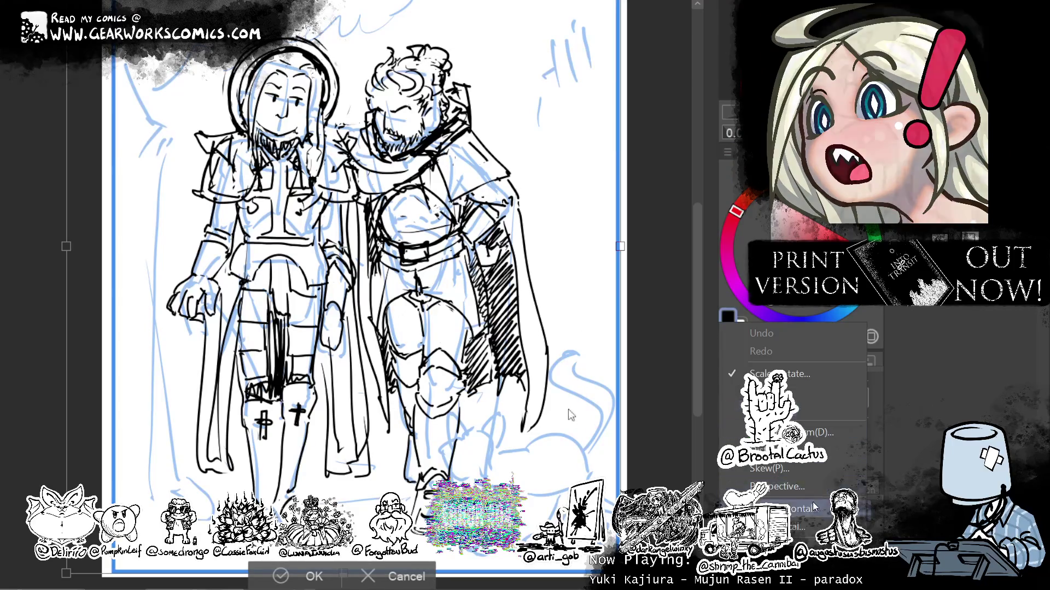
Flip the inked drawing horizontally and fit the whole page in the window.
key("h")
left_click_drag(522, 368, 566, 358)
key("Return")
left_click_drag(586, 259, 551, 274)
key("ctrl+0")
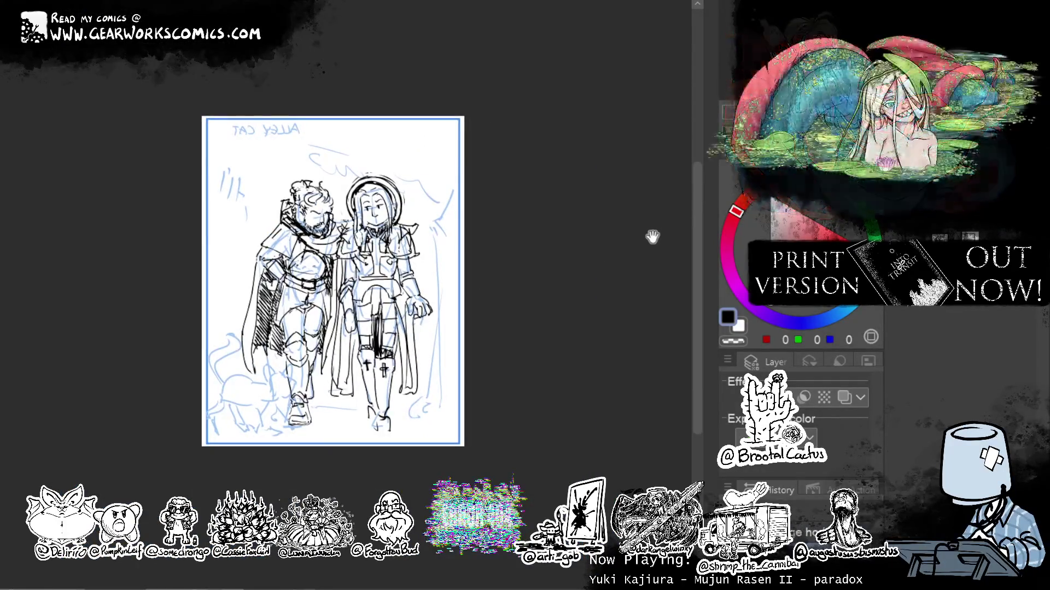
Cancel the transform to keep the original orientation and hide the ink layer.
key("ctrl+t")
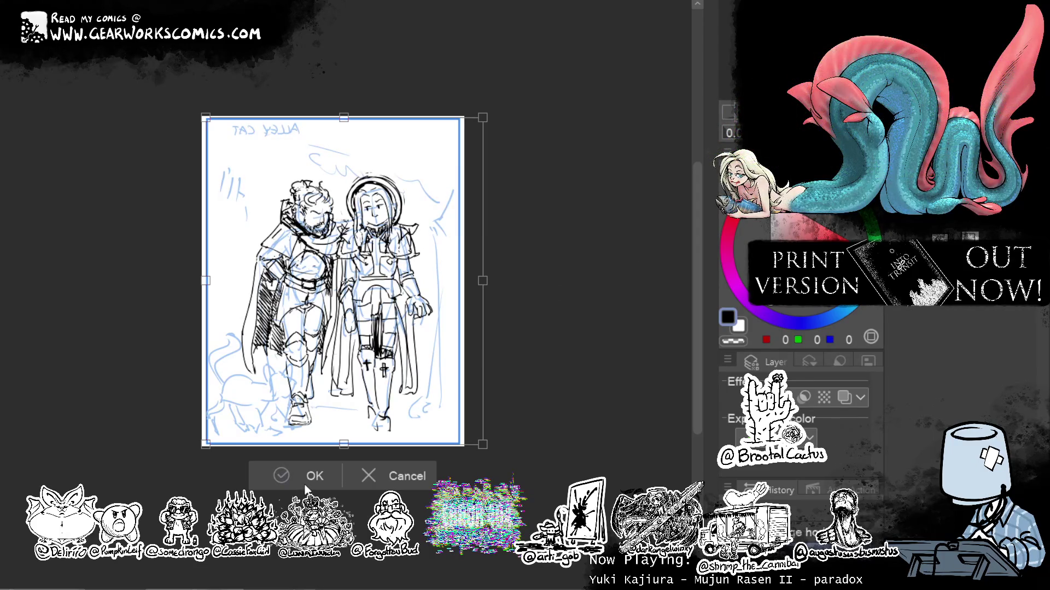
left_click(414, 479)
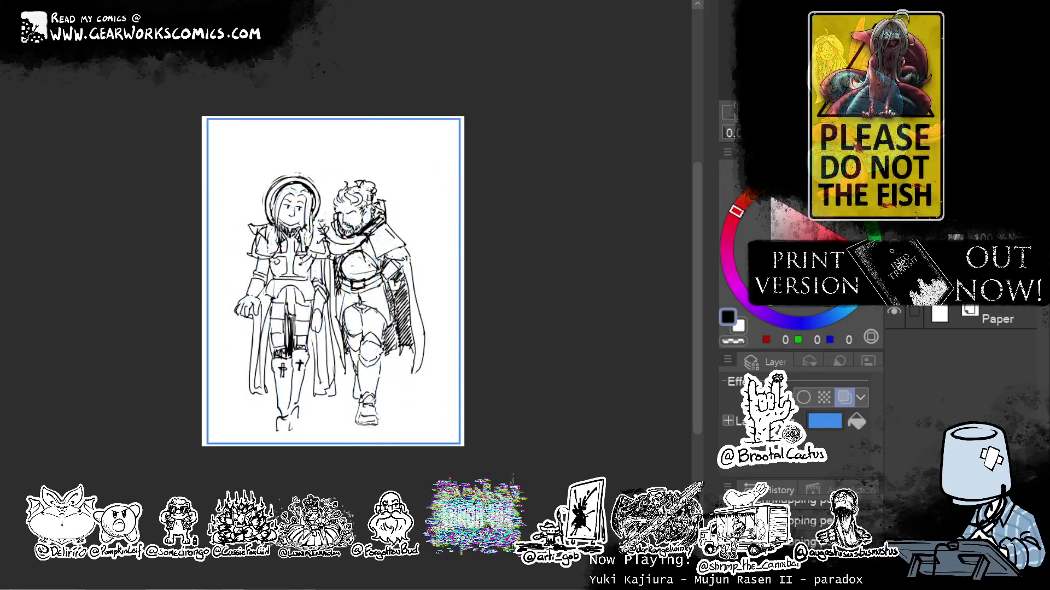
key("ctrl+z")
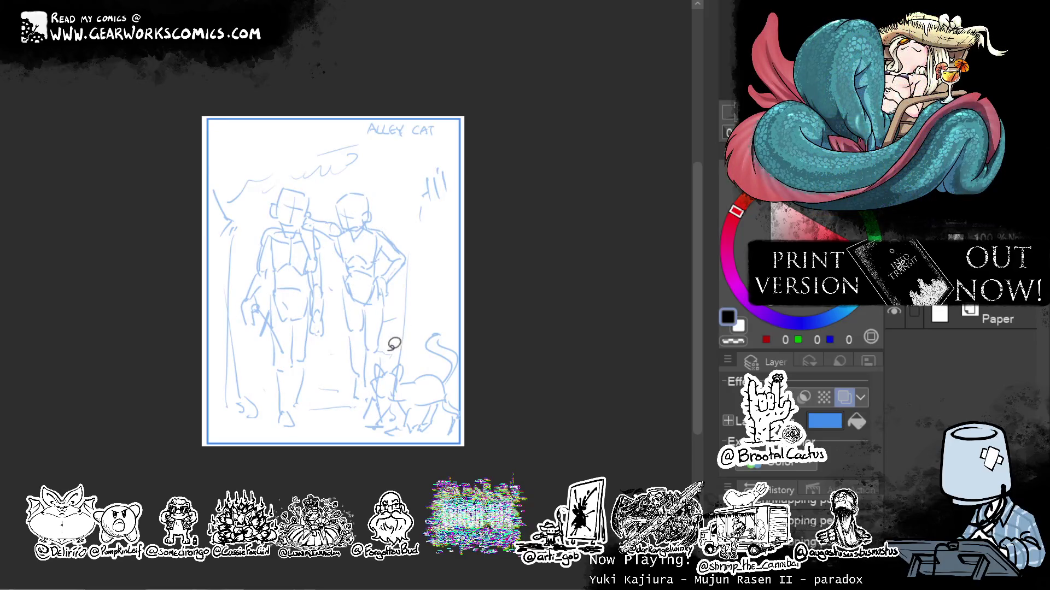
Lasso the two sketched figures and bring them up as a transformable selection, leaving the cat alone.
mouse_move(377, 380)
left_mouse_down()
mouse_move(385, 426)
mouse_move(358, 421)
mouse_move(329, 317)
mouse_move(304, 424)
mouse_move(252, 344)
mouse_move(269, 202)
mouse_move(354, 174)
mouse_move(406, 208)
mouse_move(413, 259)
mouse_move(402, 353)
left_mouse_up()
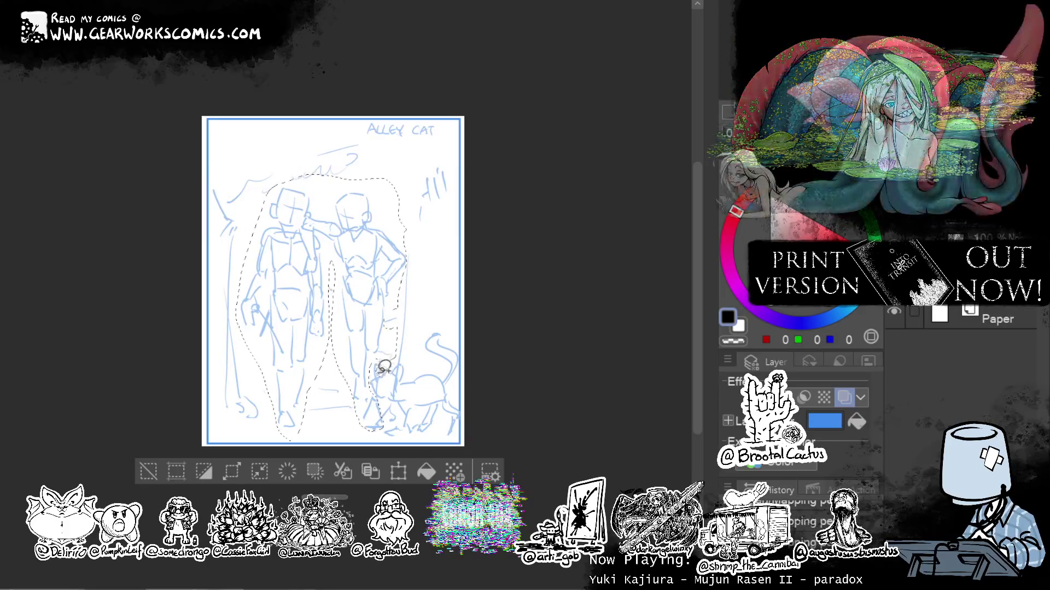
mouse_move(383, 377)
left_mouse_down()
mouse_move(389, 392)
mouse_move(402, 381)
mouse_move(385, 382)
mouse_move(383, 366)
left_mouse_up()
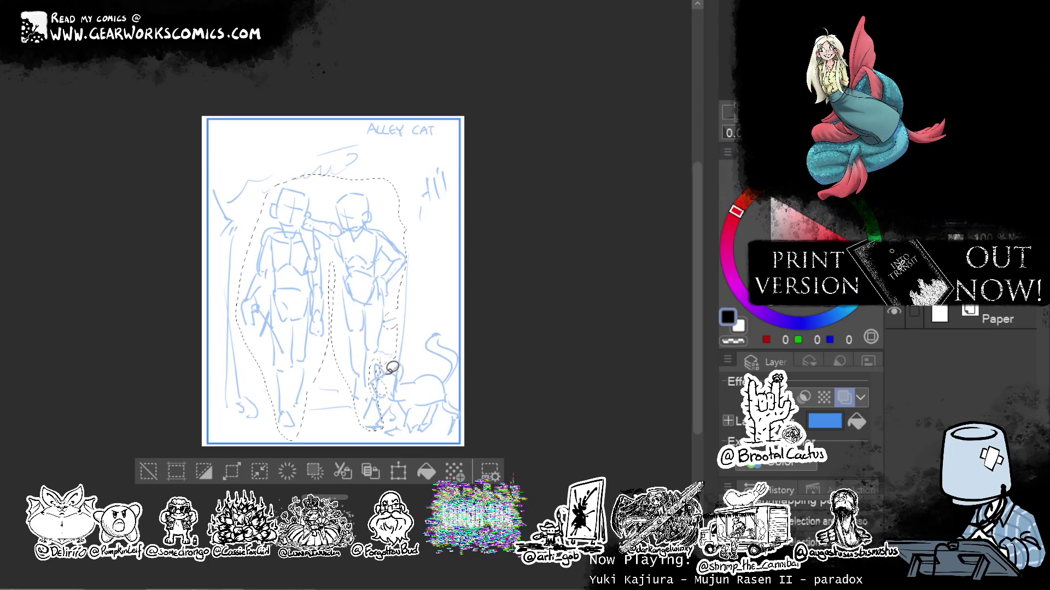
key("Delete")
key("ctrl+d")
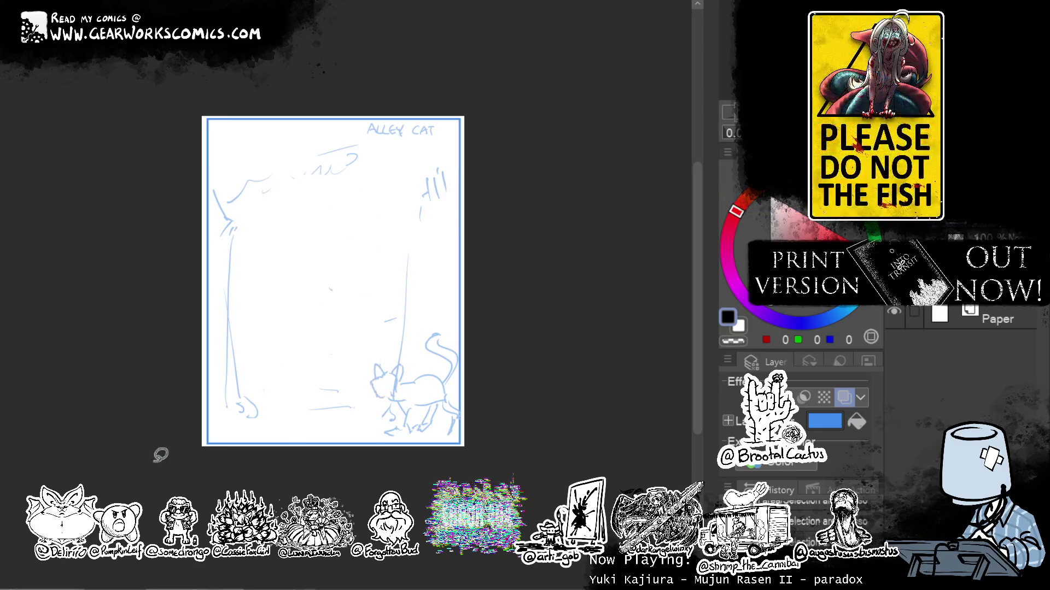
key("ctrl+z")
key("ctrl+t")
Flip the sketched figures horizontally, nudge them slightly right then left-down, and apply.
right_click(723, 323)
left_click(804, 509)
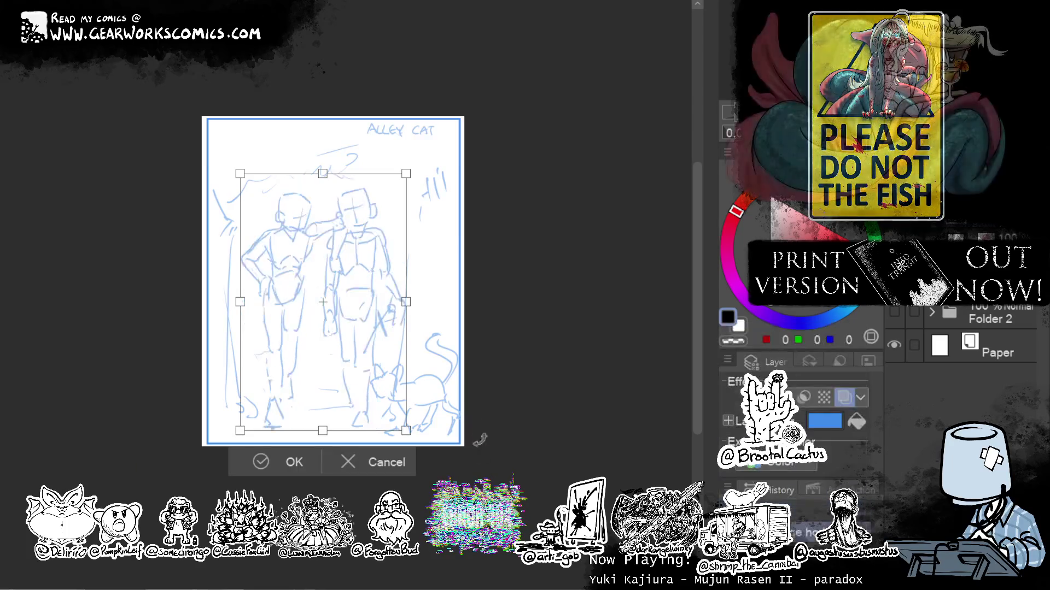
left_click_drag(399, 358, 410, 359)
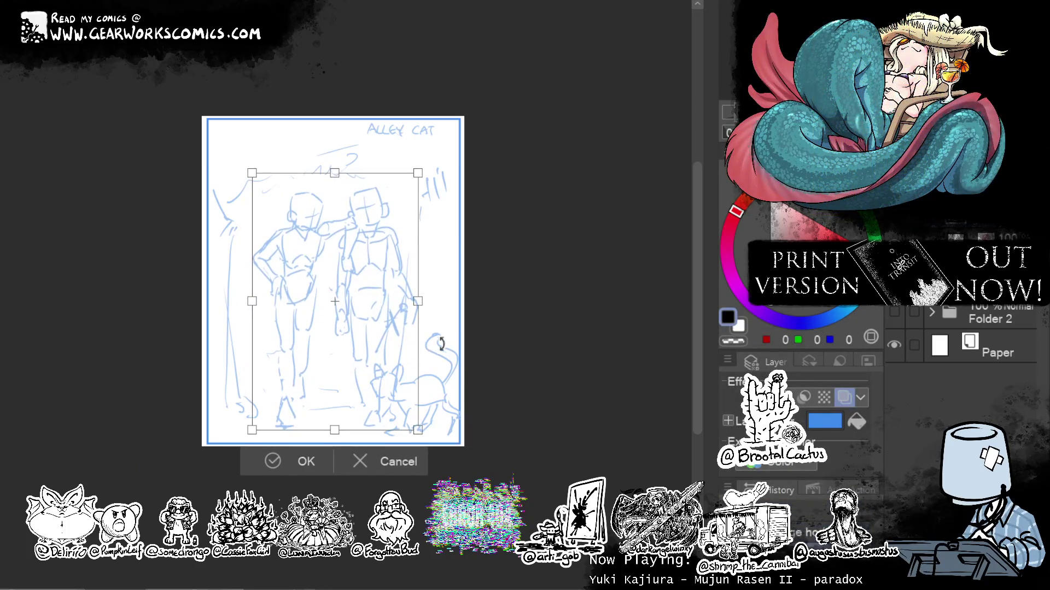
left_click_drag(410, 359, 404, 362)
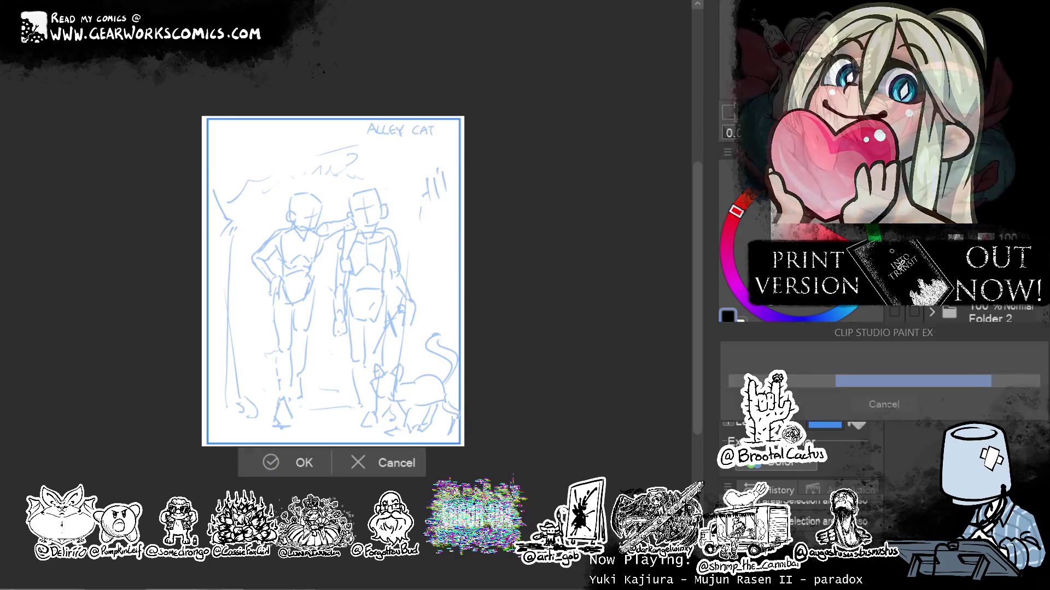
key("Return")
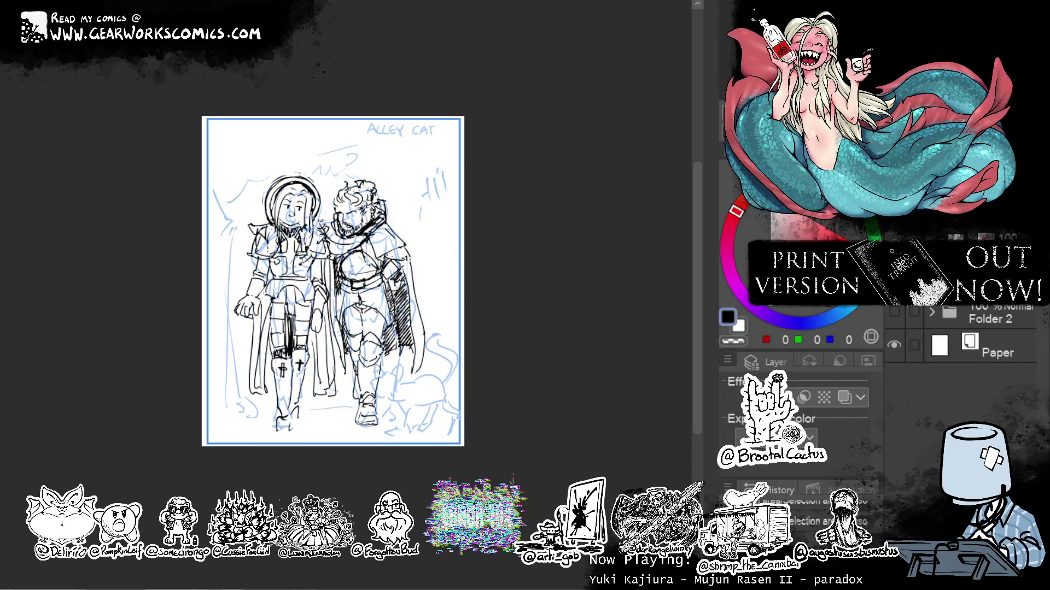
Flip the ink drawing horizontally with Ctrl+T and H, shift it slightly, and confirm.
key("ctrl+t")
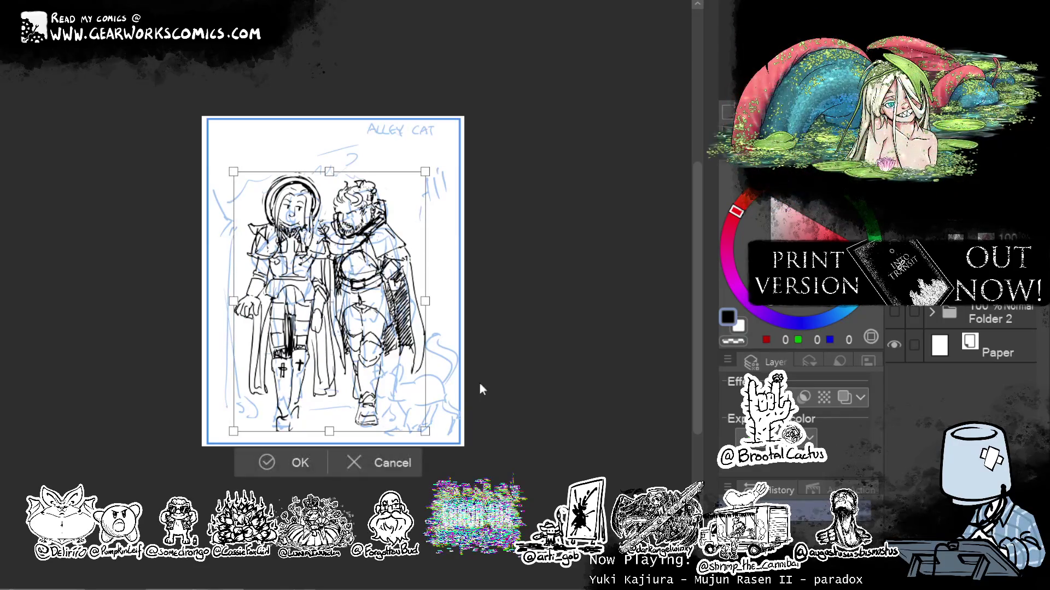
key("h")
left_click_drag(412, 394, 412, 389)
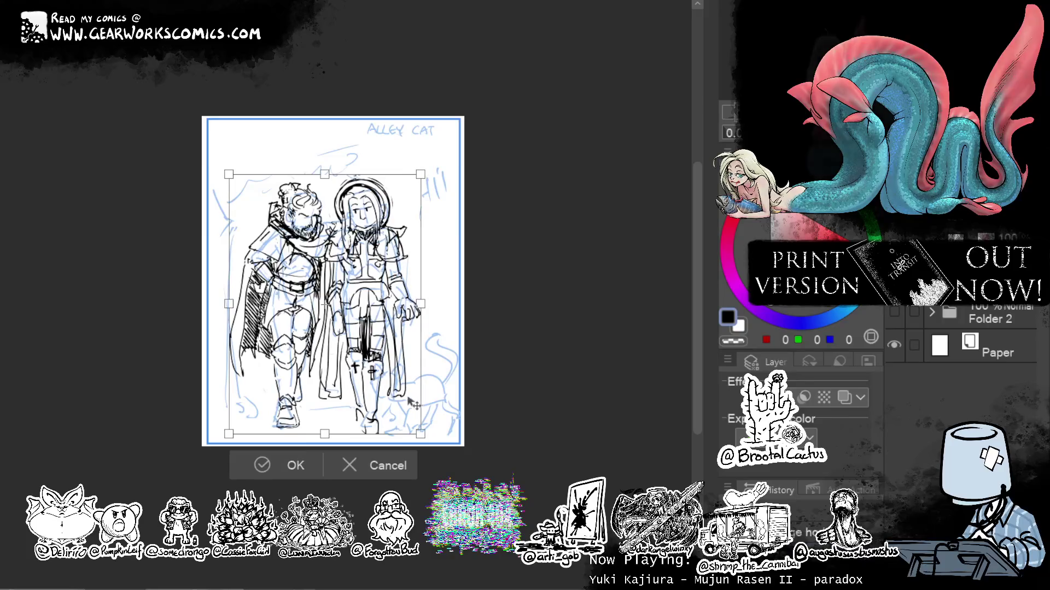
left_click(325, 458)
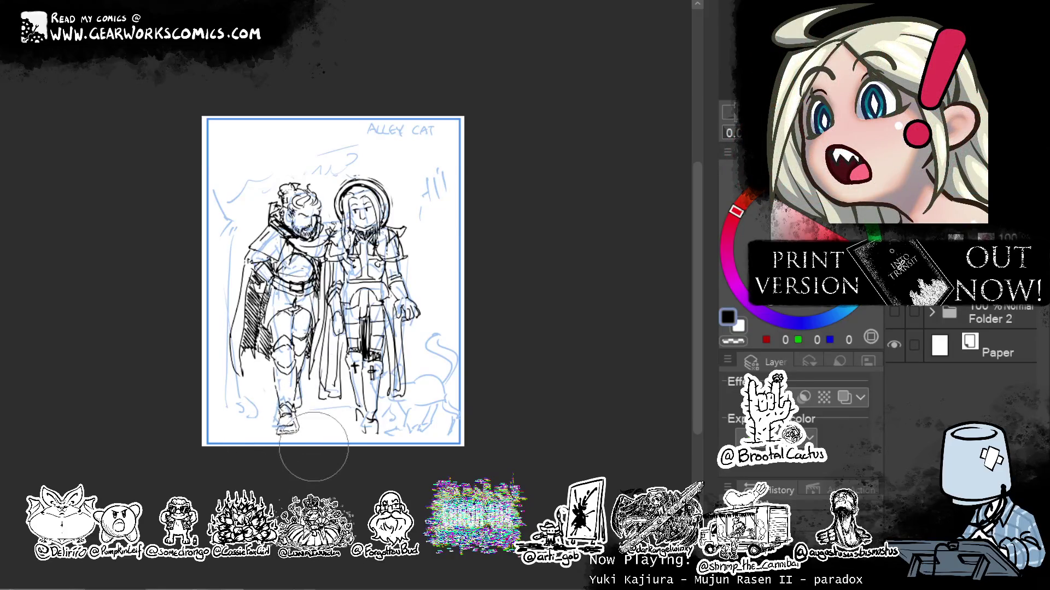
Liquify the ink lines around the figures' feet.
left_click_drag(293, 415, 301, 383)
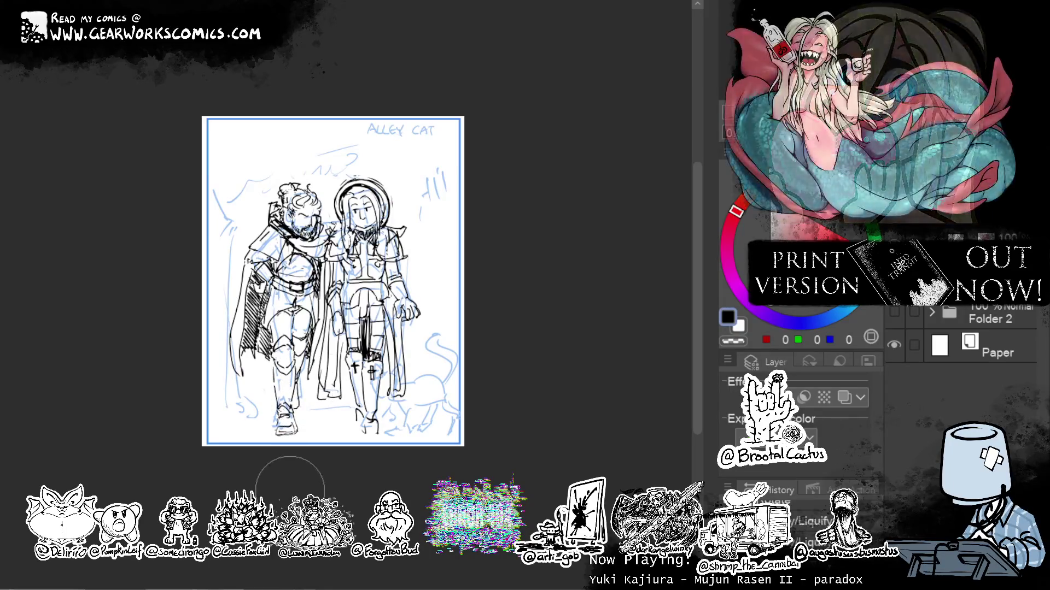
left_click_drag(289, 488, 276, 441)
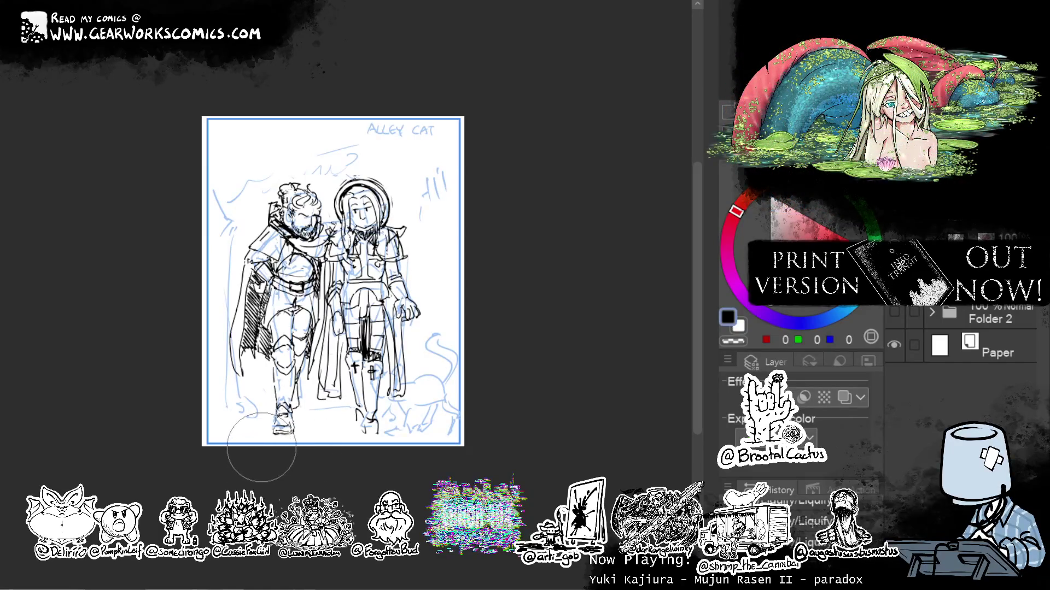
left_click_drag(437, 395, 403, 376)
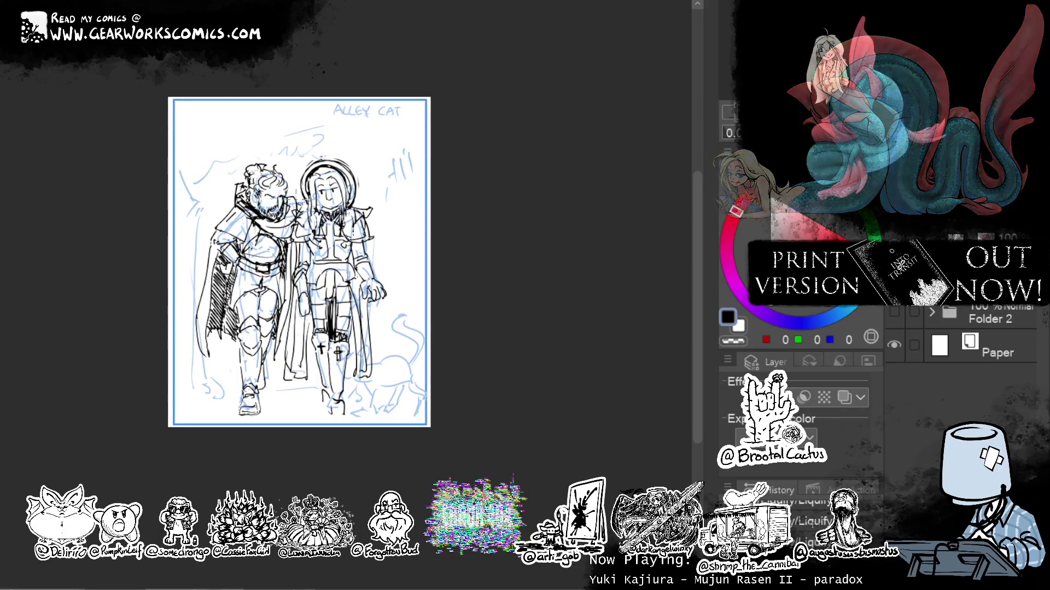
Add faint strokes near the boots and a dark stroke on the man's cape, then view the whole page.
scroll(293, 229, "up", 3)
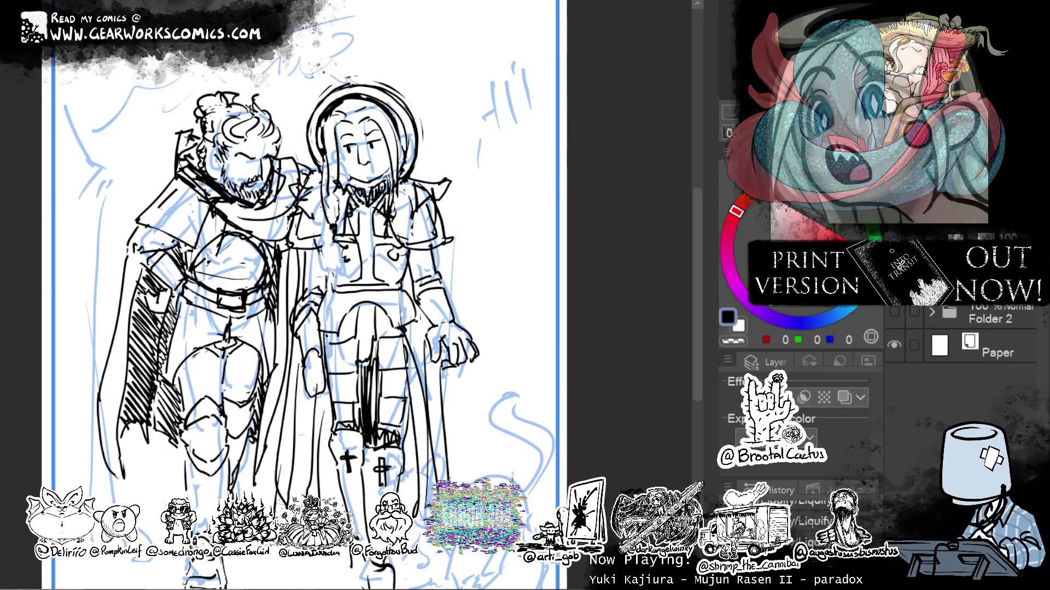
mouse_move(321, 279)
left_mouse_down()
mouse_move(344, 242)
mouse_move(313, 241)
left_mouse_up()
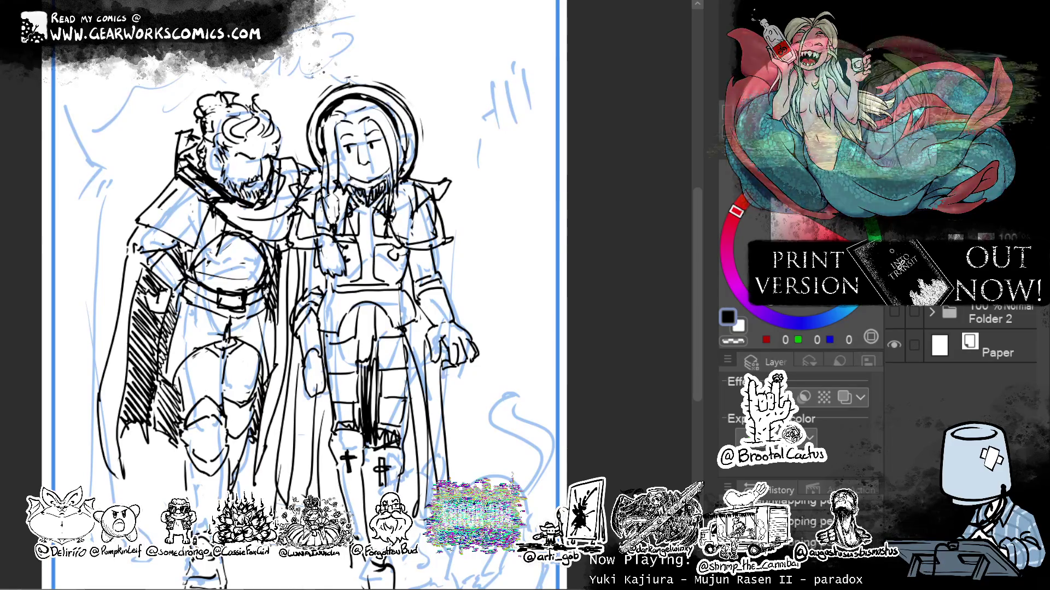
left_click_drag(154, 267, 174, 287)
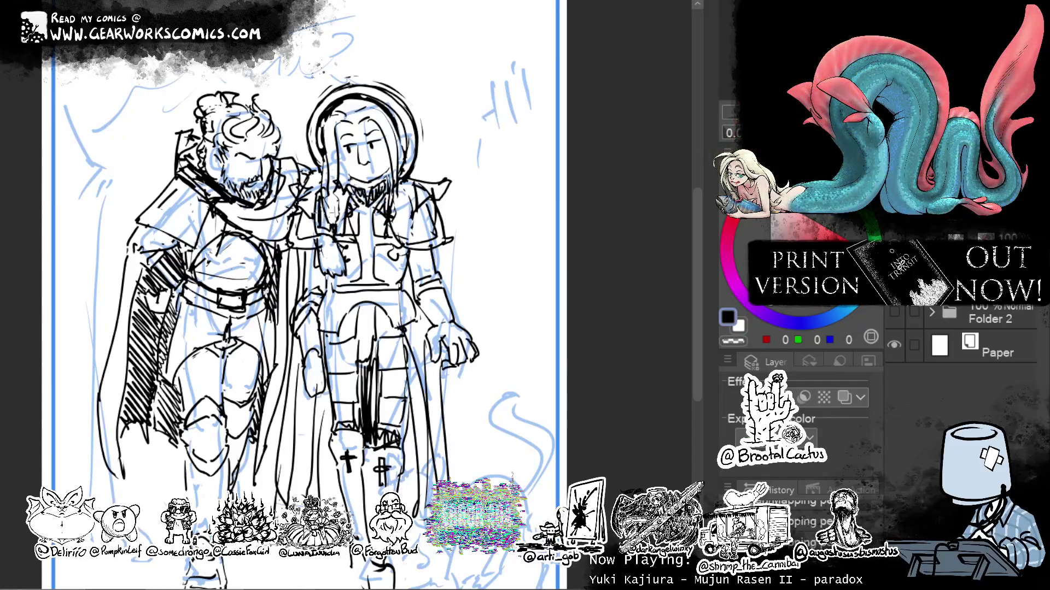
key("ctrl+minus")
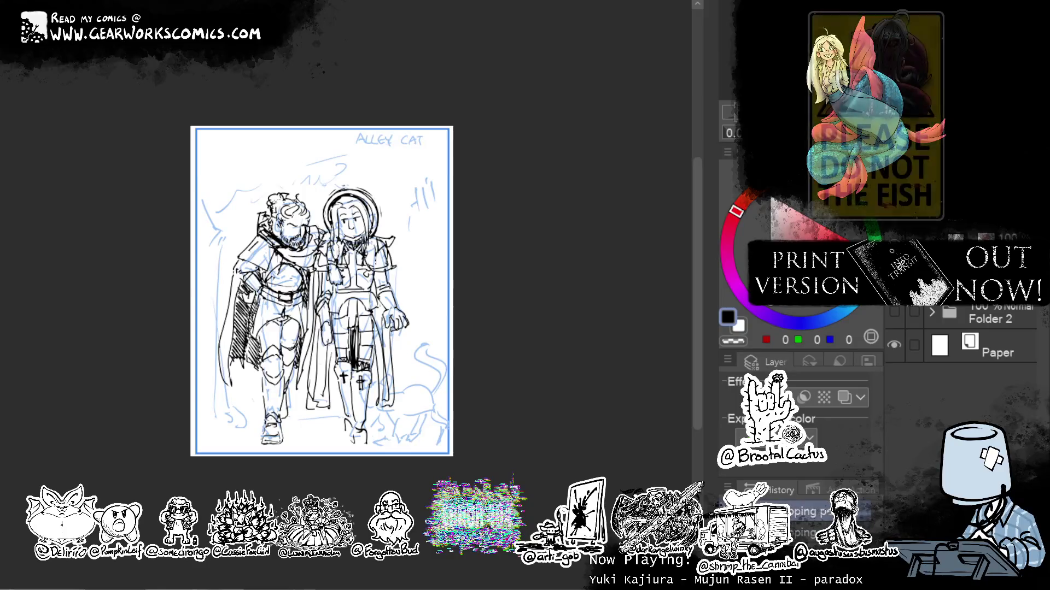
left_click_drag(600, 229, 585, 210)
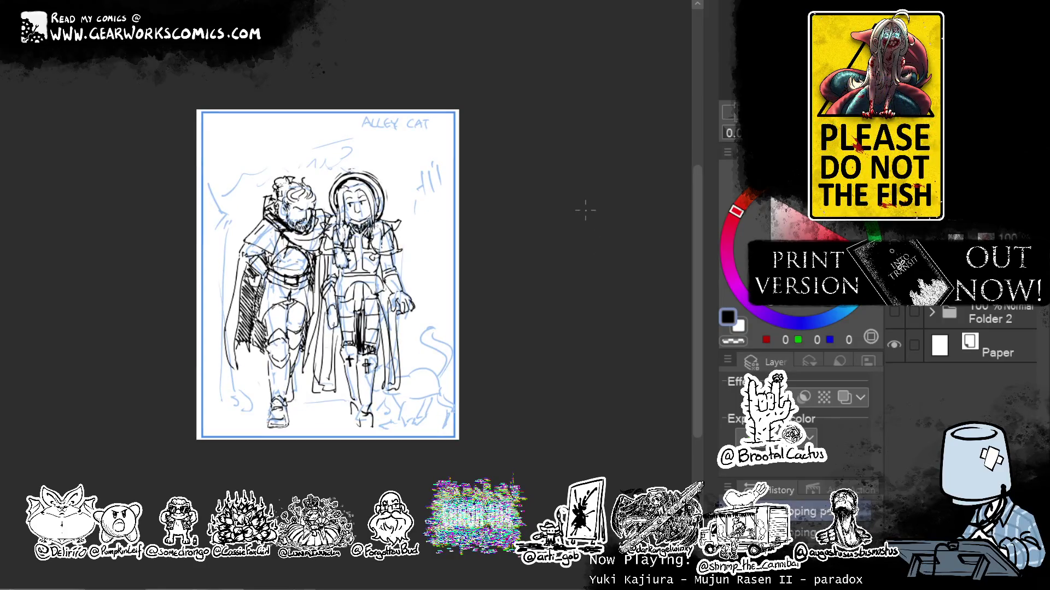
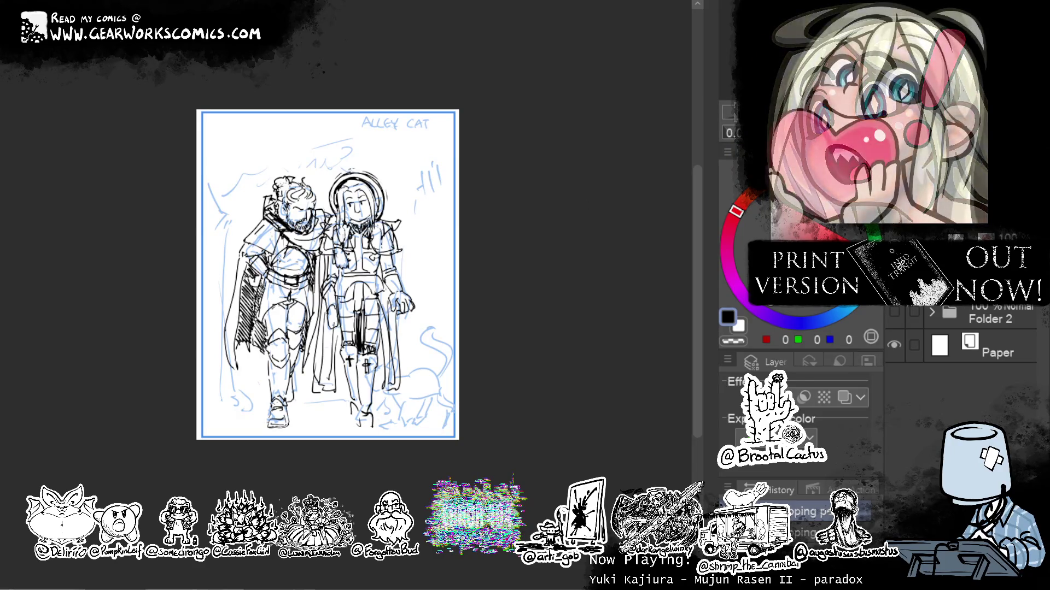
Zoom in to review the sketch's edges, toggling between transparent and black colour, then zoom out.
key("ctrl+plus")
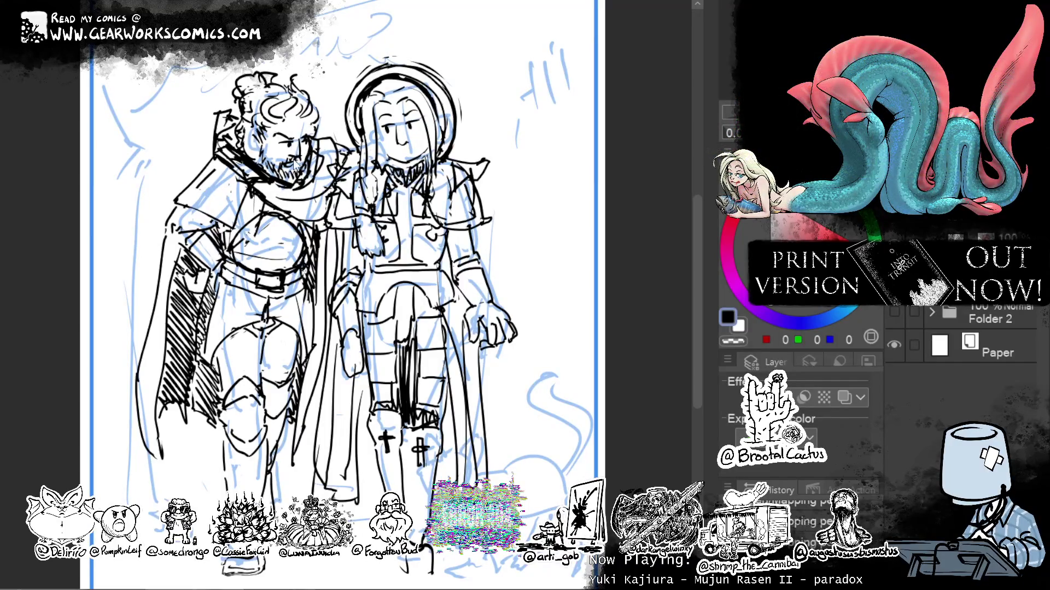
key("c")
key("c")
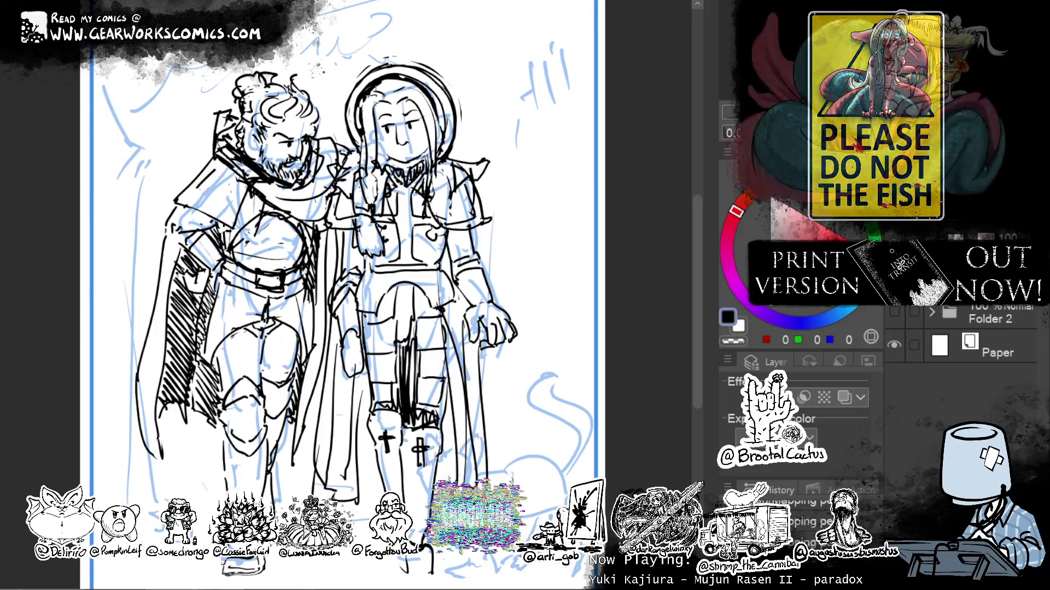
left_click_drag(328, 273, 299, 259)
key("c")
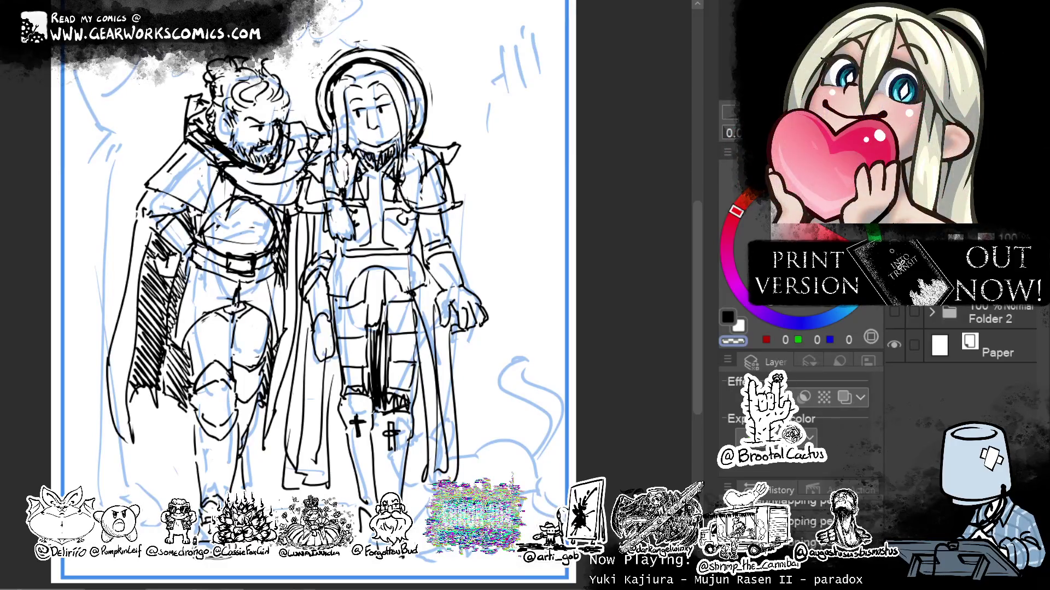
key("c")
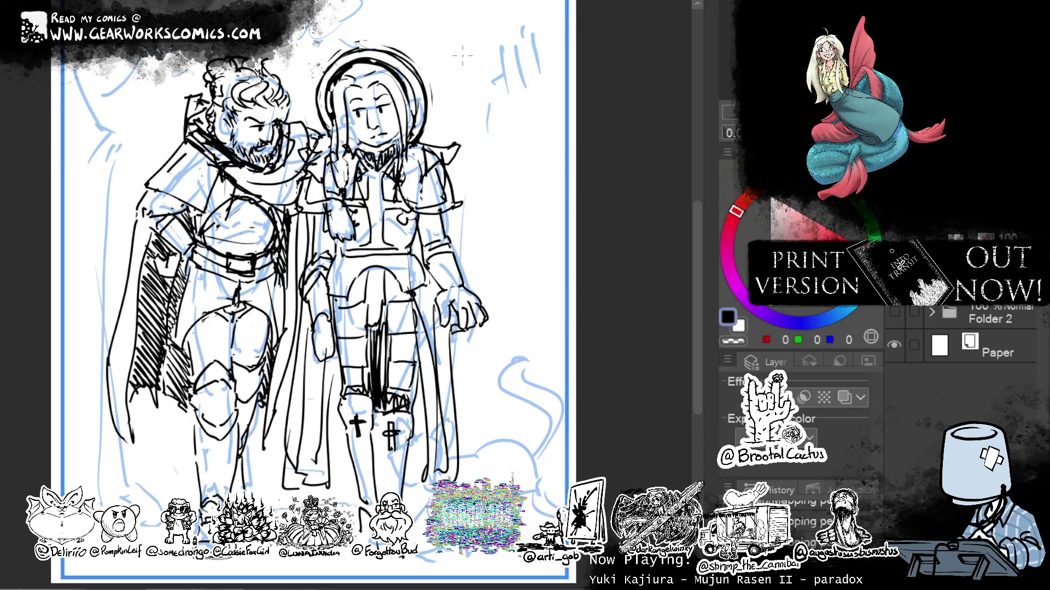
mouse_move(514, 235)
left_mouse_down()
mouse_move(549, 224)
mouse_move(536, 228)
mouse_move(548, 225)
mouse_move(530, 204)
mouse_move(501, 207)
mouse_move(506, 213)
left_mouse_up()
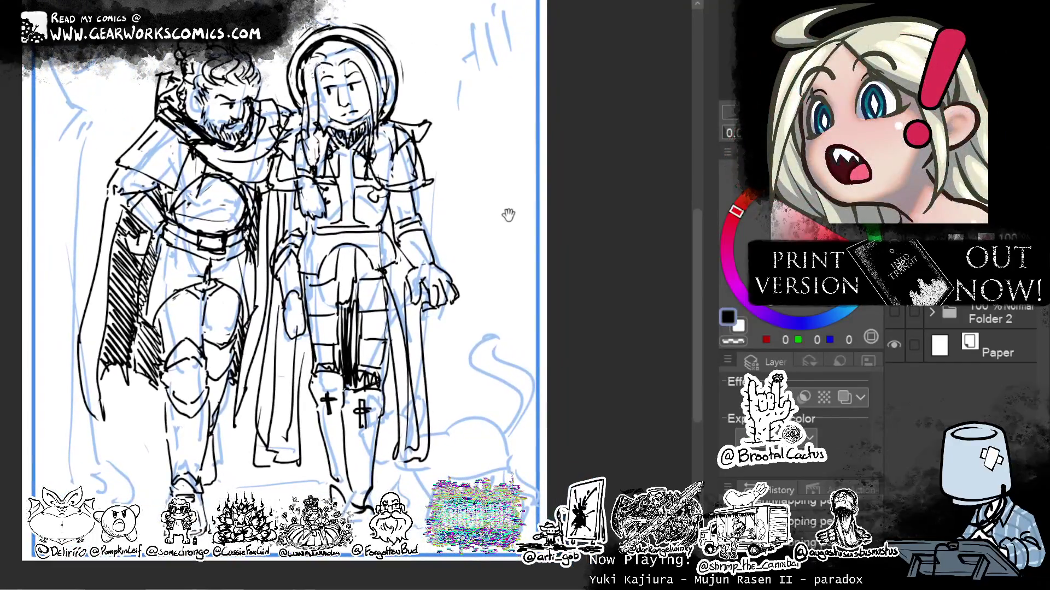
key("ctrl+minus")
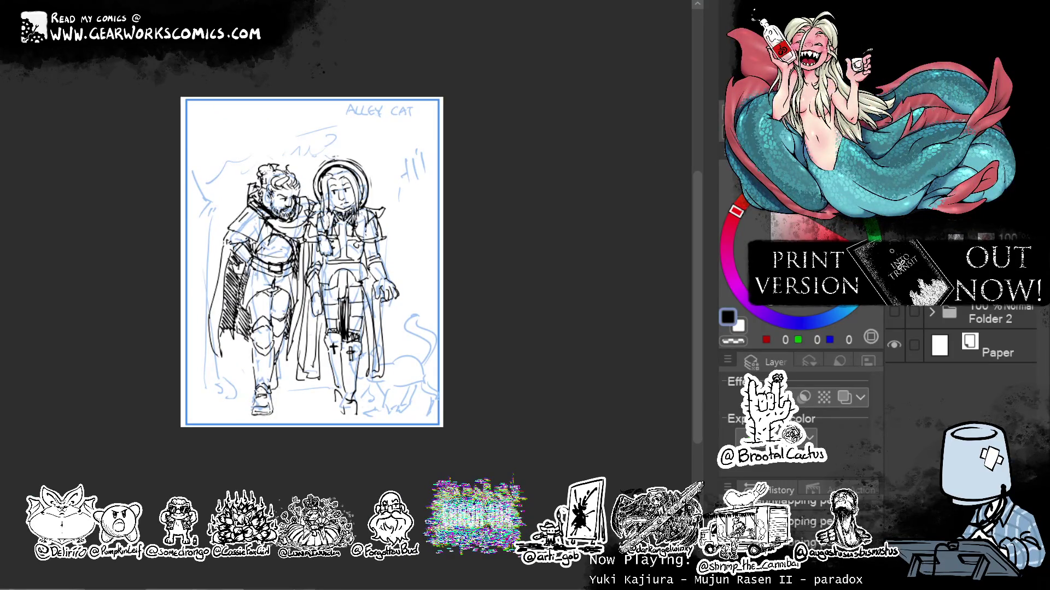
Tint the sketch layer blue, then undo back to the earlier scale, position and leg lines.
left_click(844, 398)
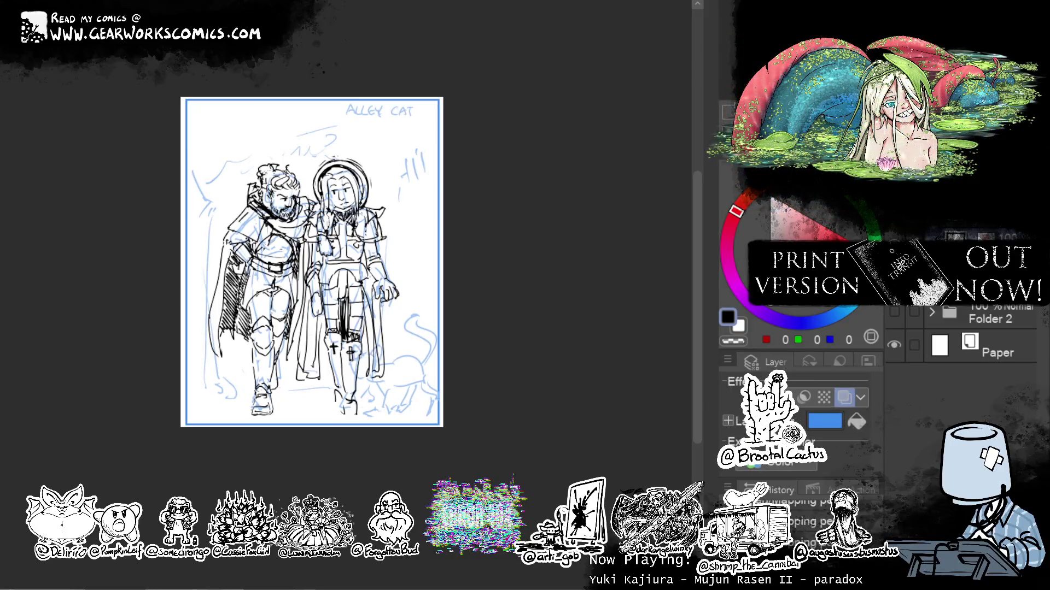
key("ctrl+z")
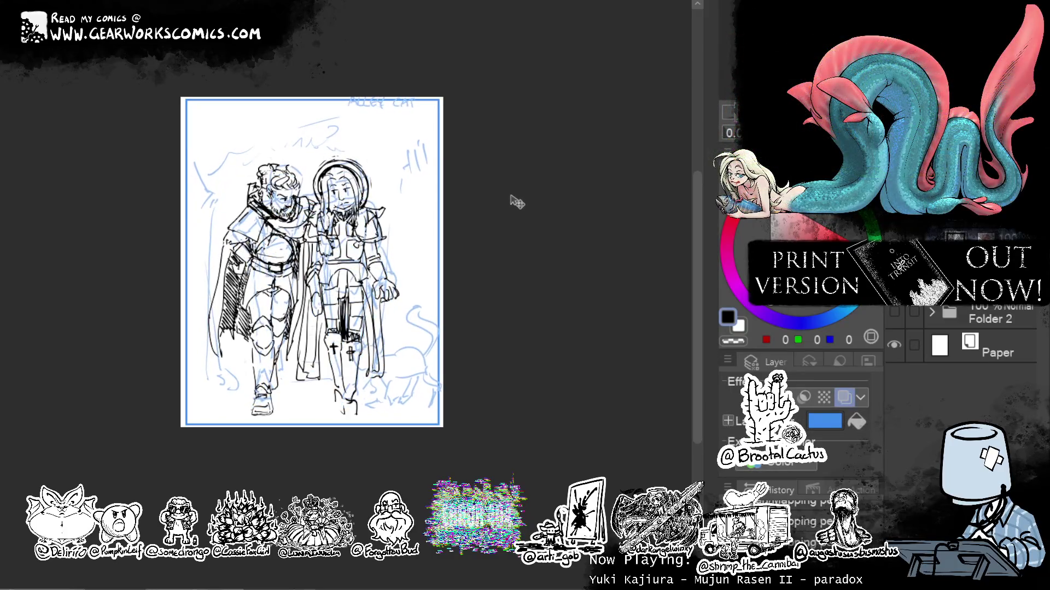
key("ctrl+z")
key("ctrl+z")
key("ctrl+z")
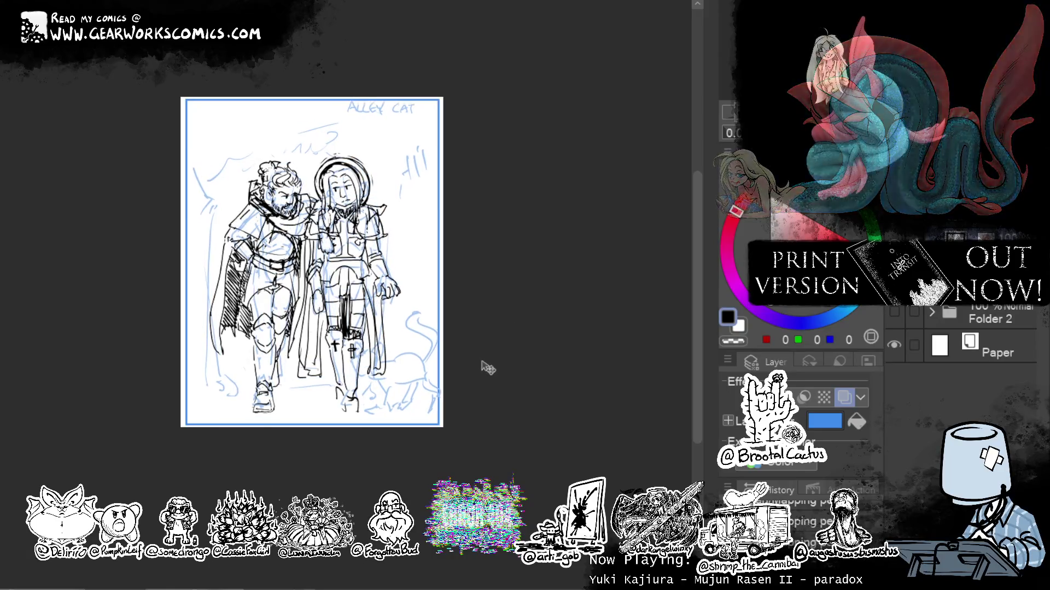
key("ctrl+z")
key("ctrl+z")
key("ctrl+z")
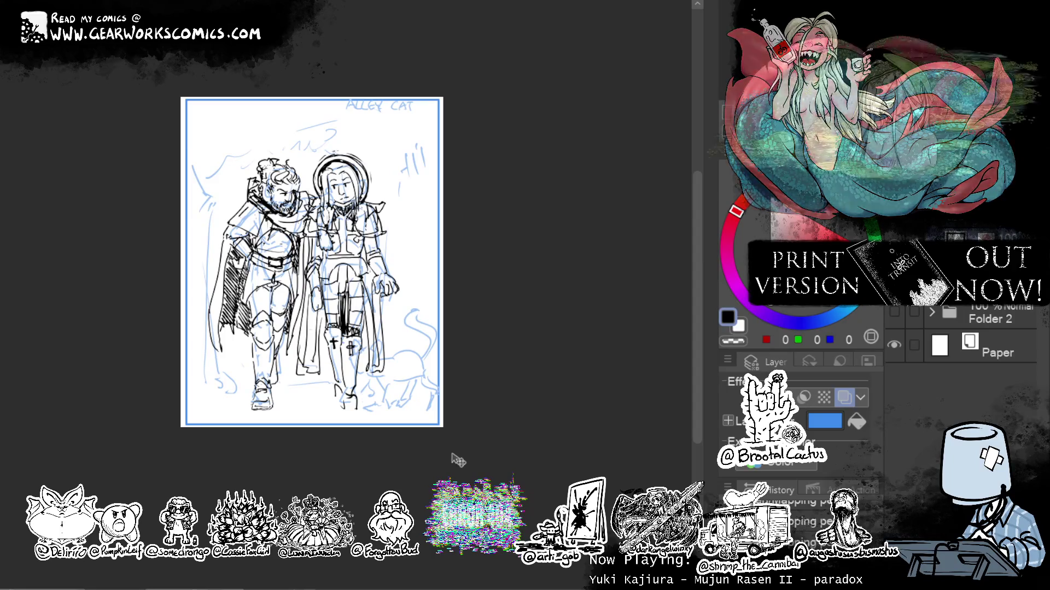
key("ctrl+z")
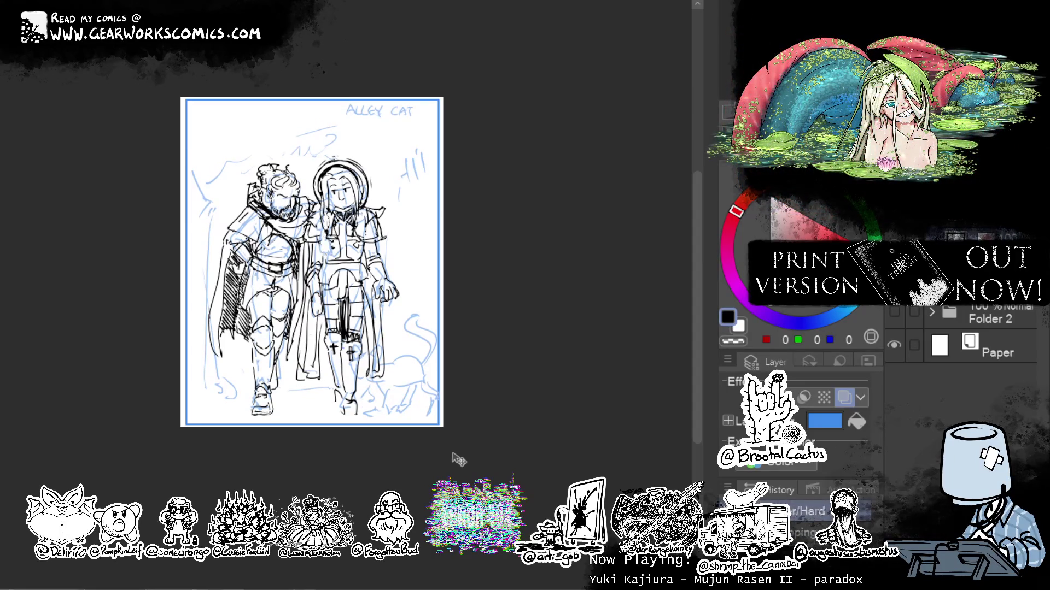
key("h")
key("h")
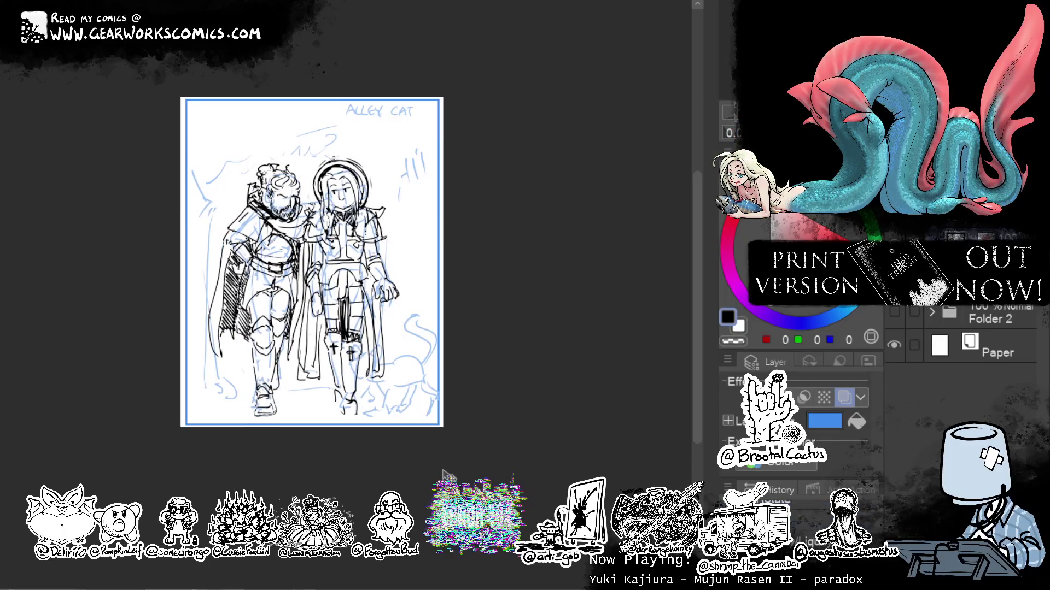
key("ctrl+z")
key("ctrl+z")
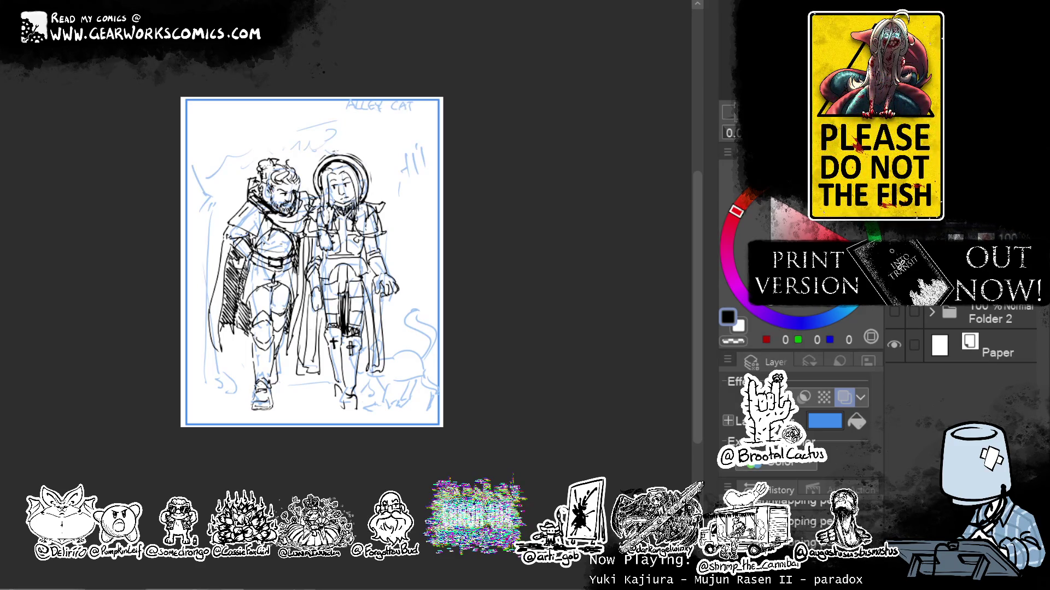
Flip the whole sketch horizontally and shift it slightly right before confirming.
key("ctrl+t")
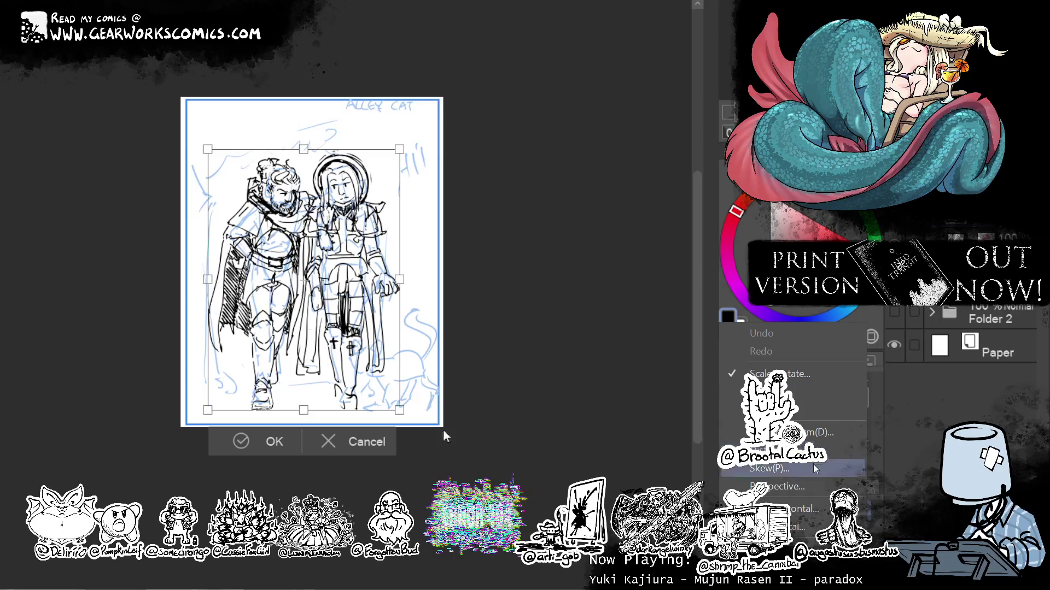
key("h")
left_click_drag(394, 395, 404, 392)
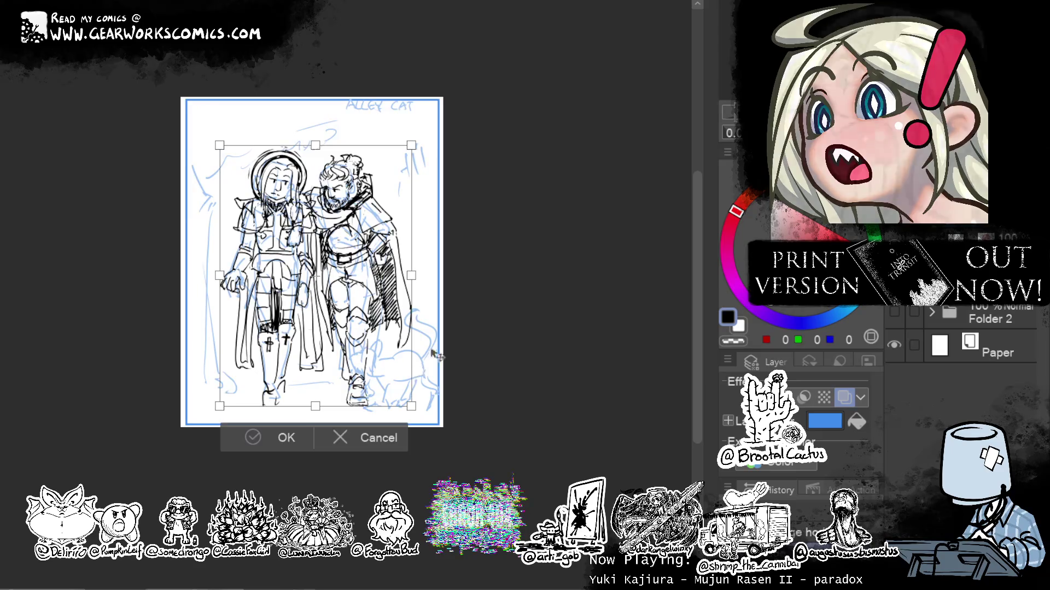
left_click(293, 439)
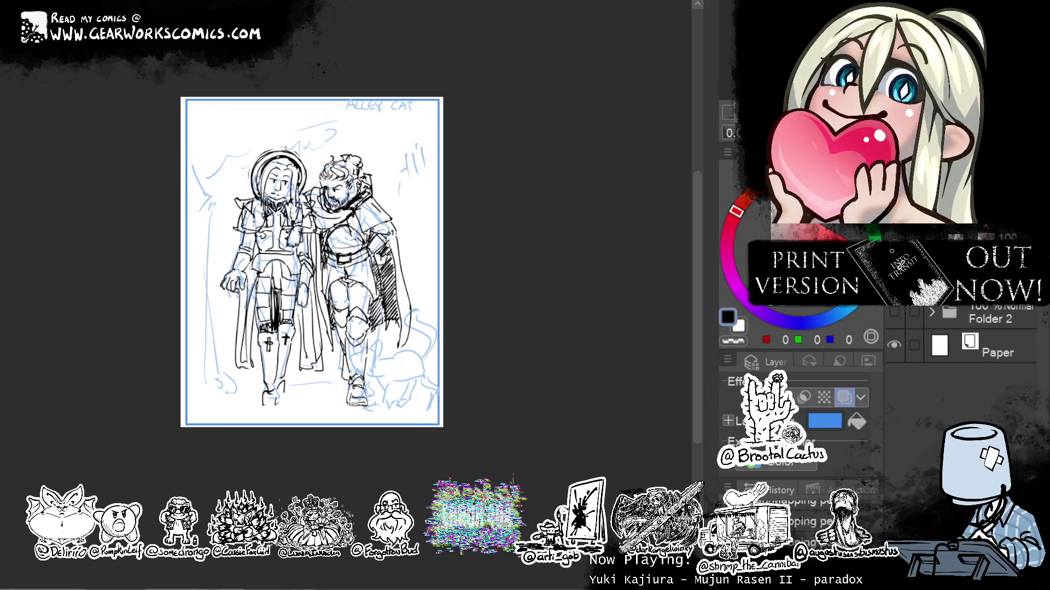
key("ctrl+plus")
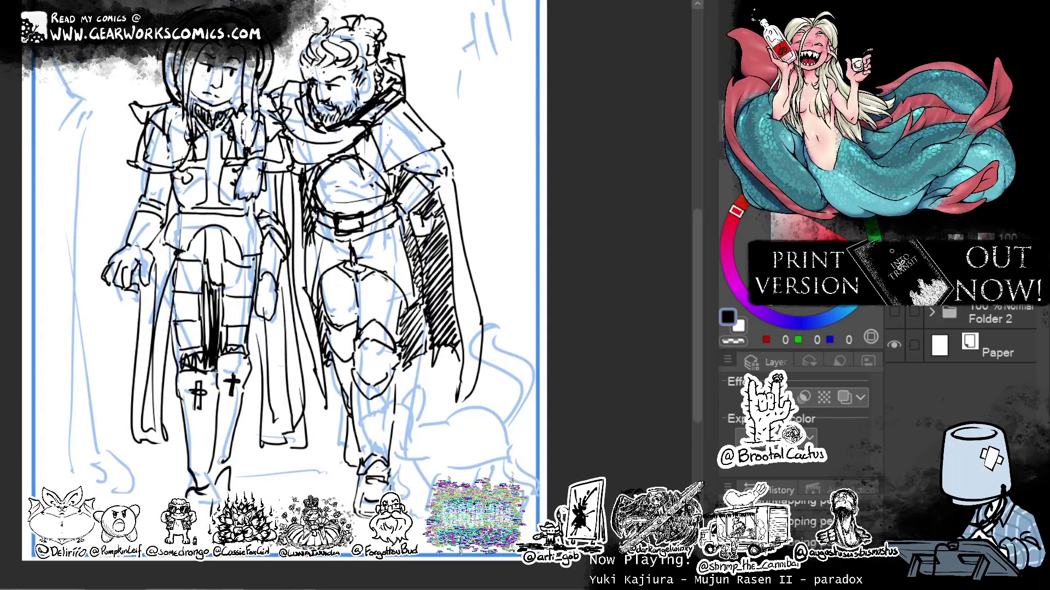
Erase stray black lines beside the left figure's hand, around her arm and between the figures.
left_click(732, 340)
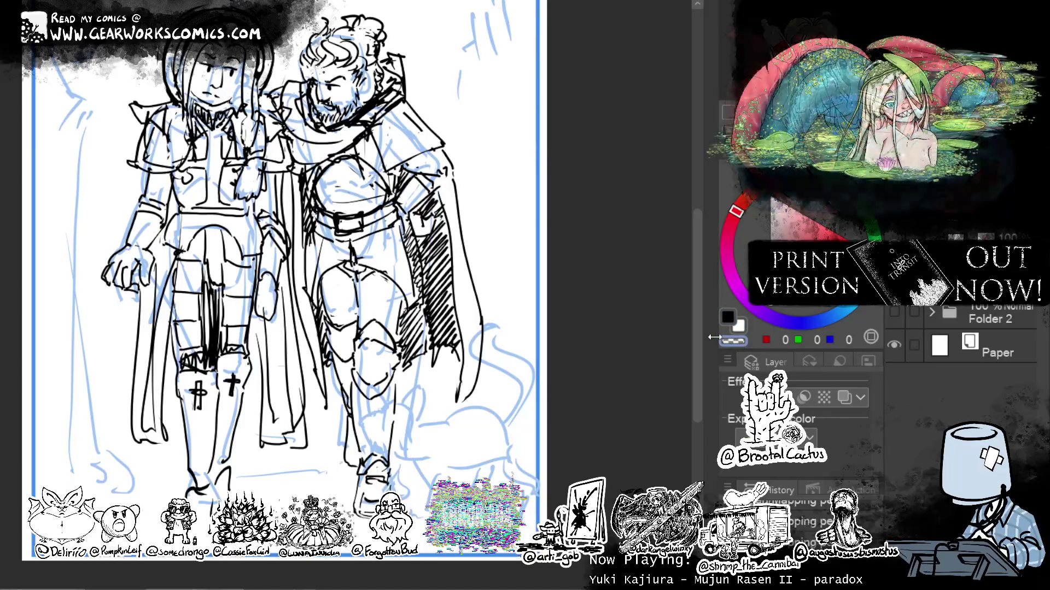
mouse_move(116, 260)
left_mouse_down()
mouse_move(124, 292)
mouse_move(133, 290)
left_mouse_up()
mouse_move(131, 220)
left_mouse_down()
mouse_move(156, 210)
mouse_move(143, 196)
left_mouse_up()
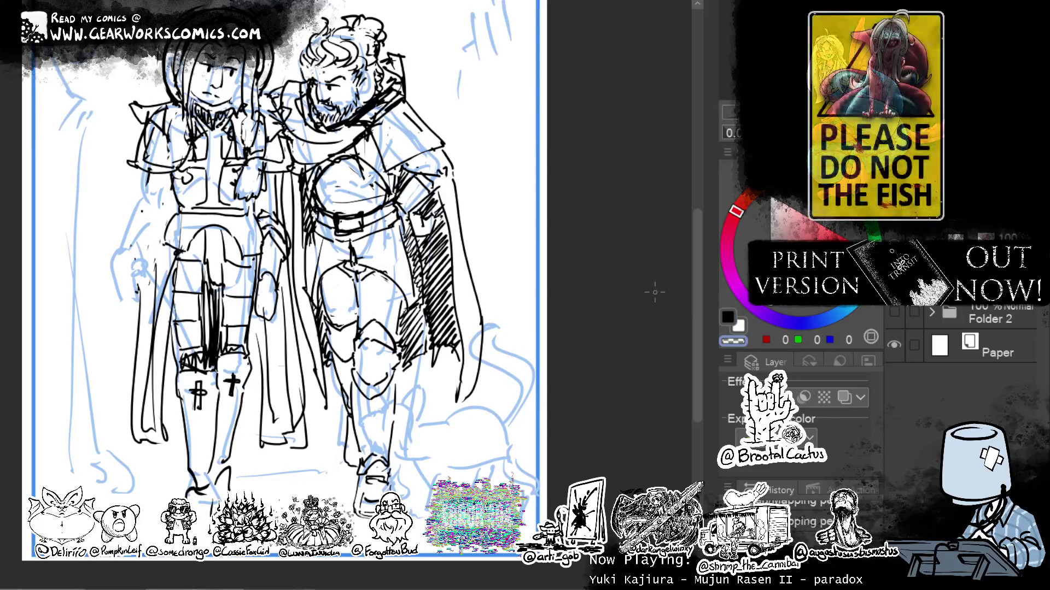
mouse_move(275, 172)
left_mouse_down()
mouse_move(287, 265)
mouse_move(268, 279)
mouse_move(261, 311)
left_mouse_up()
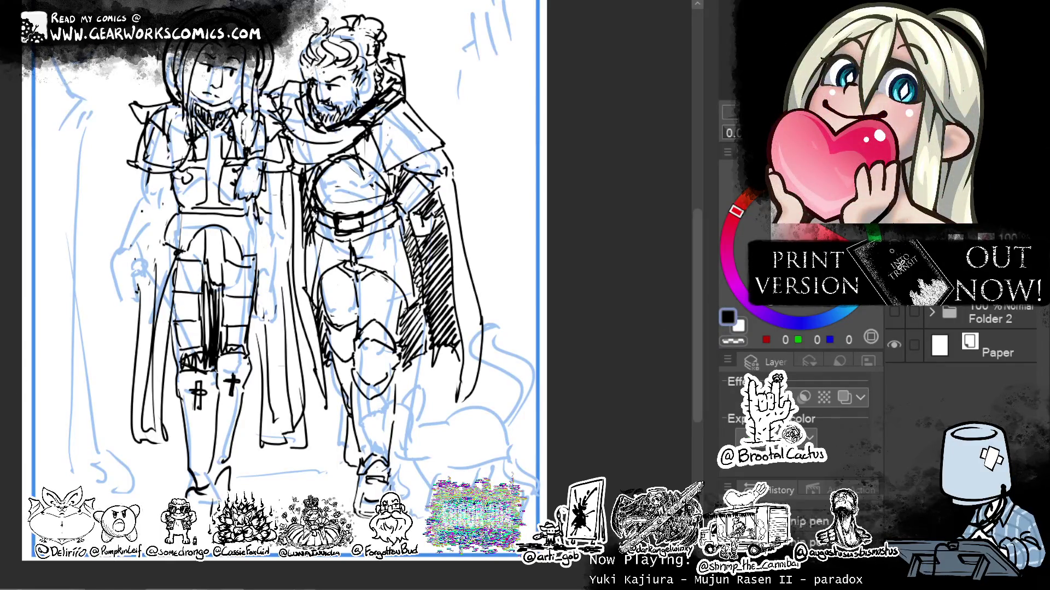
Draw and darken a sword hanging down beside the left figure's side.
left_click_drag(250, 201, 286, 209)
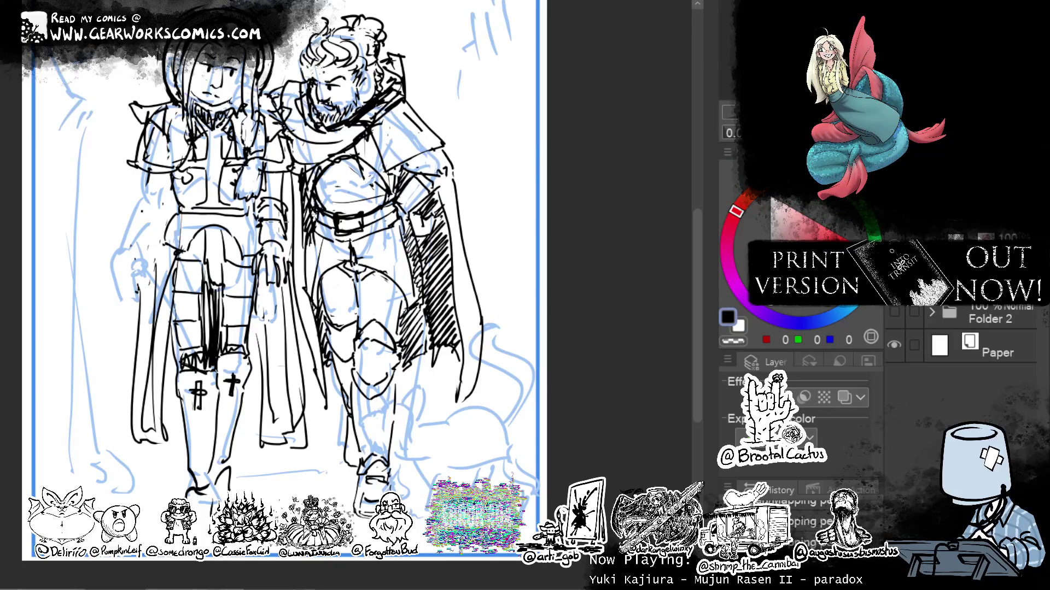
left_click_drag(262, 266, 255, 274)
left_click_drag(261, 322, 241, 428)
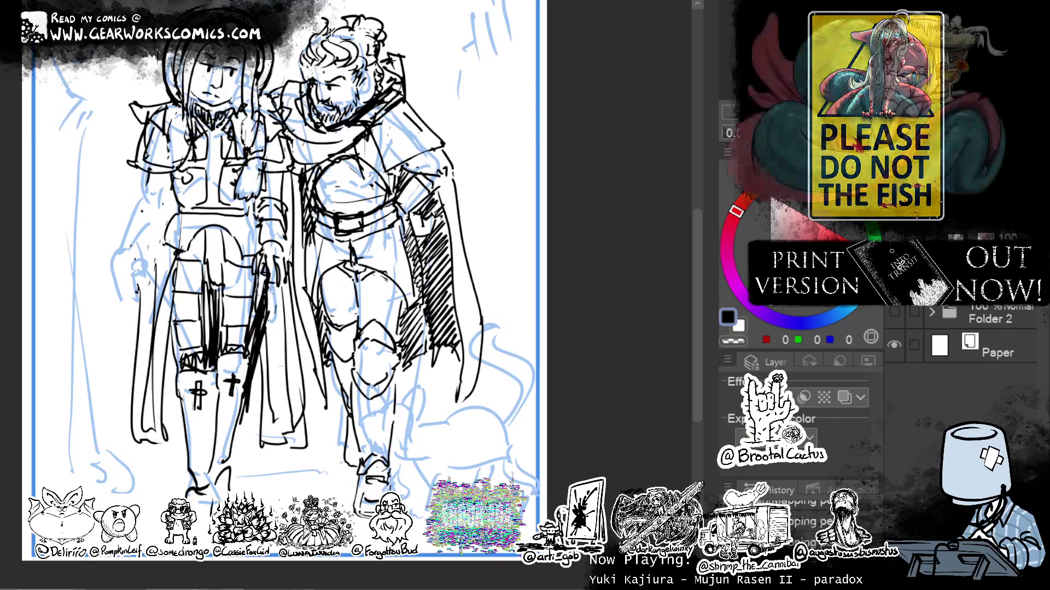
left_click_drag(267, 341, 241, 421)
left_click_drag(252, 374, 234, 422)
left_click_drag(262, 318, 248, 381)
left_click_drag(267, 338, 248, 405)
left_click_drag(264, 319, 236, 405)
left_click_drag(262, 342, 242, 415)
left_click_drag(264, 345, 242, 422)
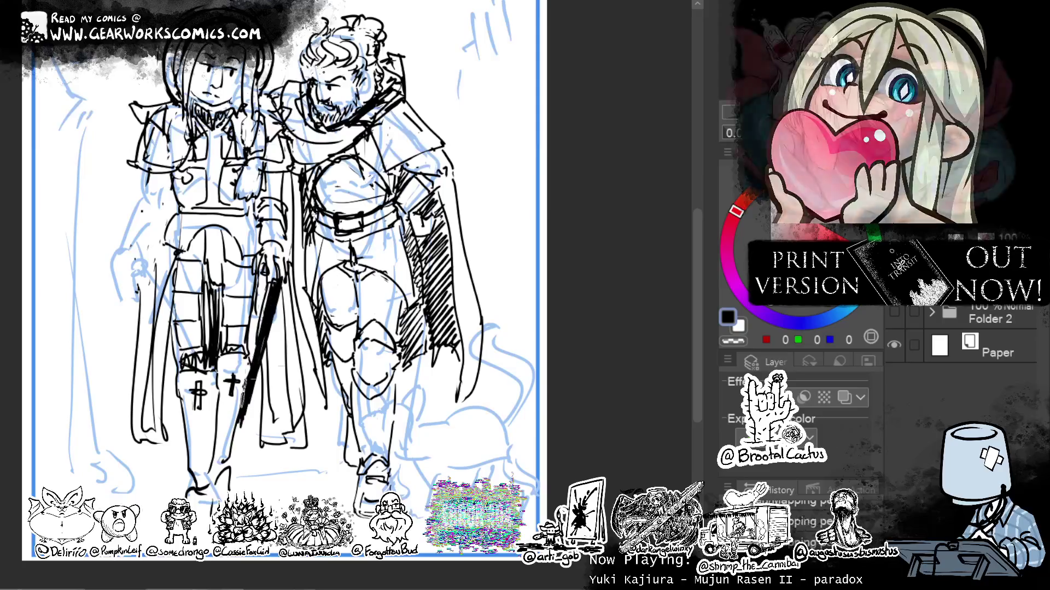
left_click_drag(248, 377, 240, 408)
Undo the last dark sword strokes and lighten the lower sword line with white.
key("ctrl+z")
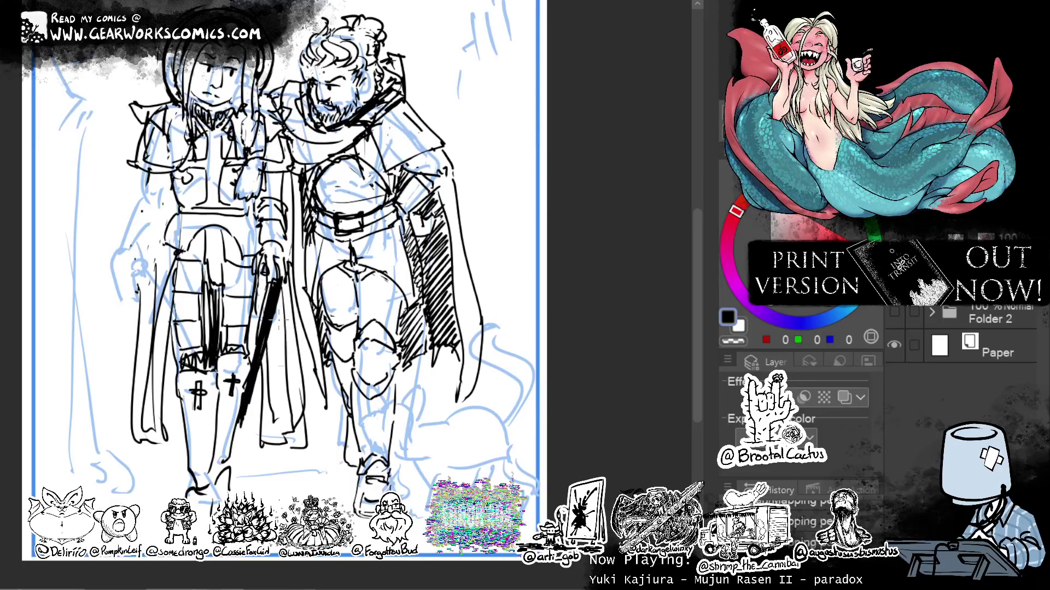
key("ctrl+z")
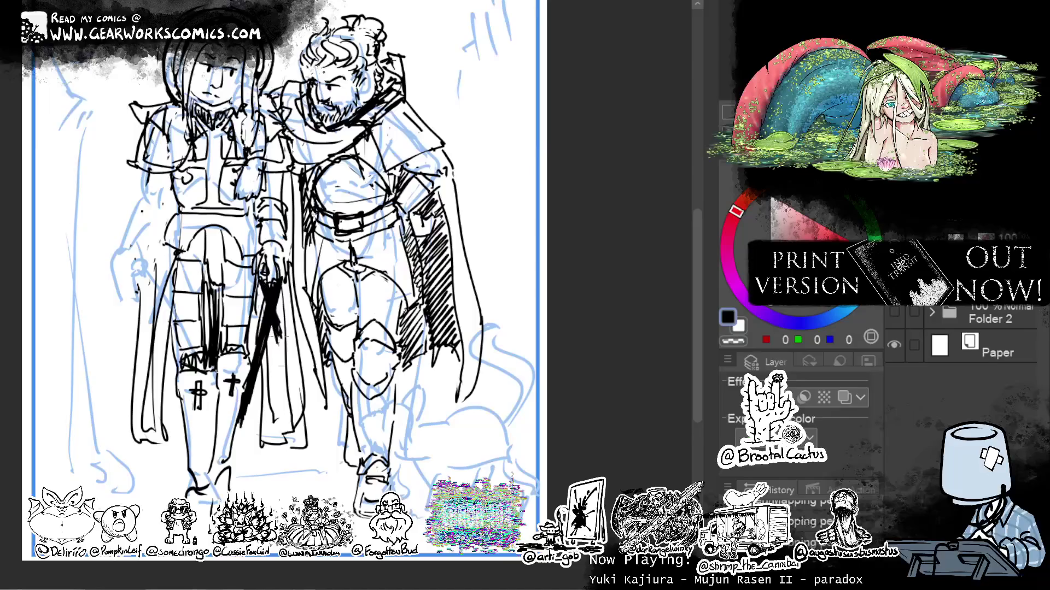
key("x")
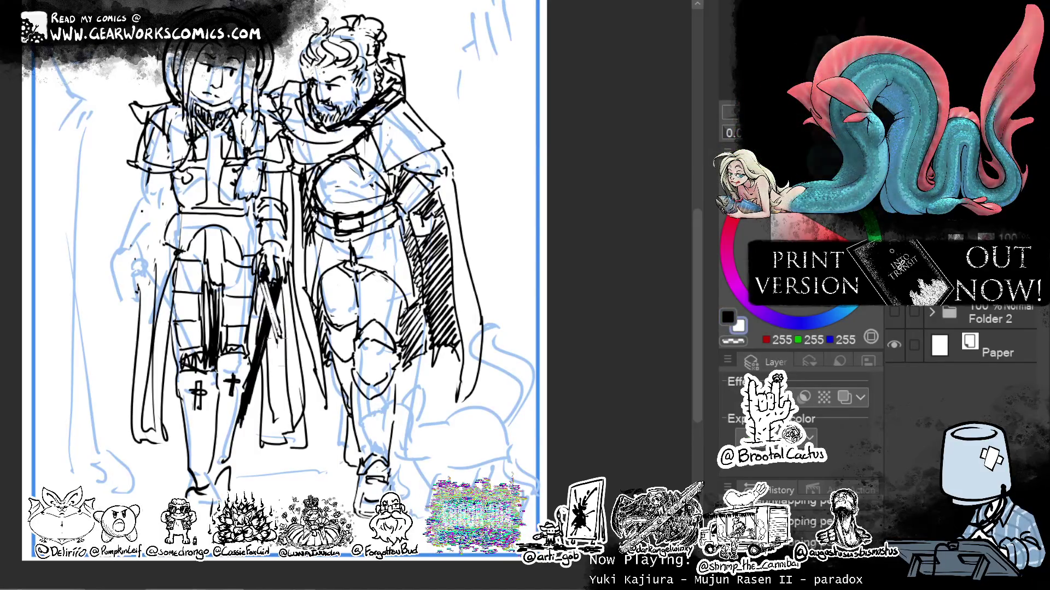
left_click_drag(262, 325, 241, 407)
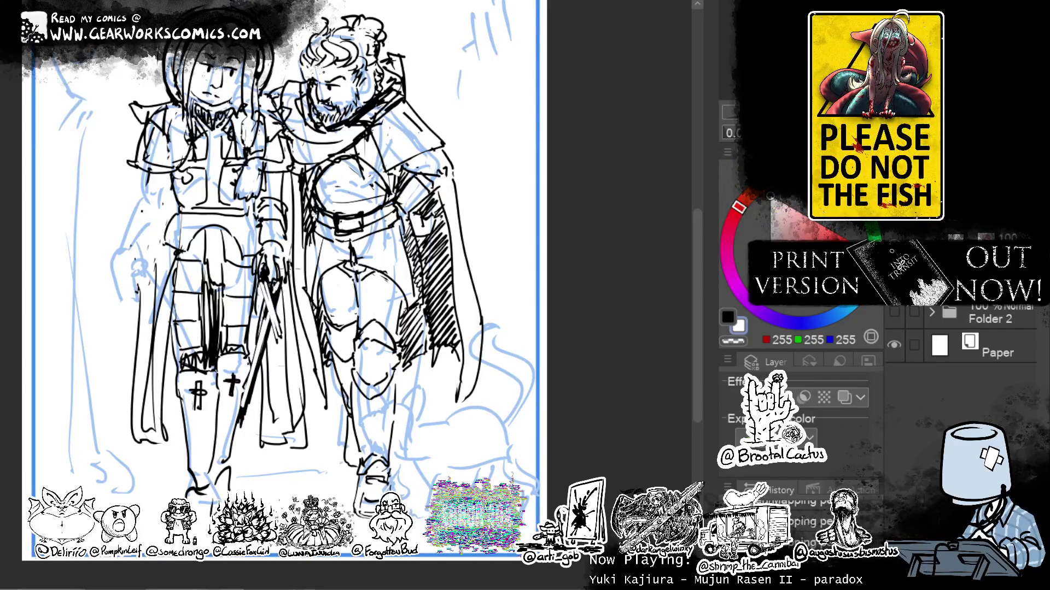
Lengthen the left figure's sword downward with several new black strokes.
left_click_drag(494, 294, 536, 335)
key("x")
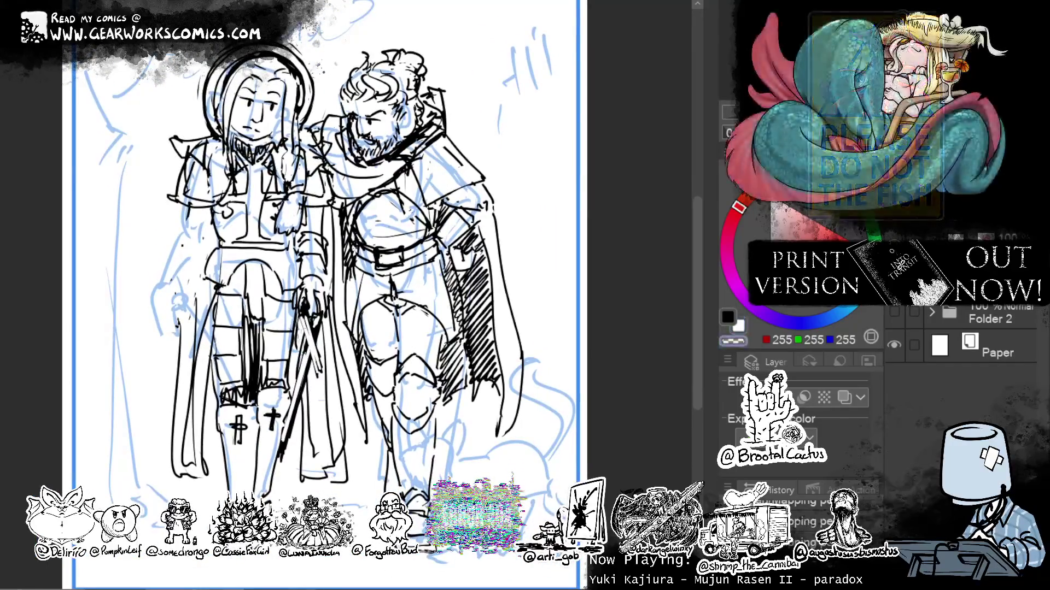
left_click_drag(306, 356, 320, 377)
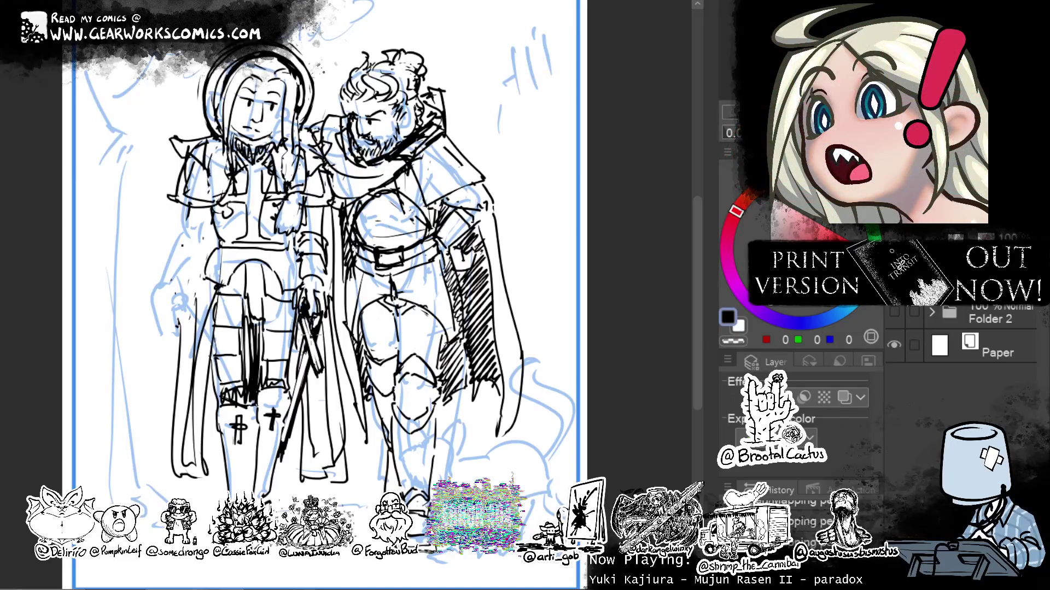
mouse_move(314, 329)
left_mouse_down()
mouse_move(304, 342)
mouse_move(312, 331)
left_mouse_up()
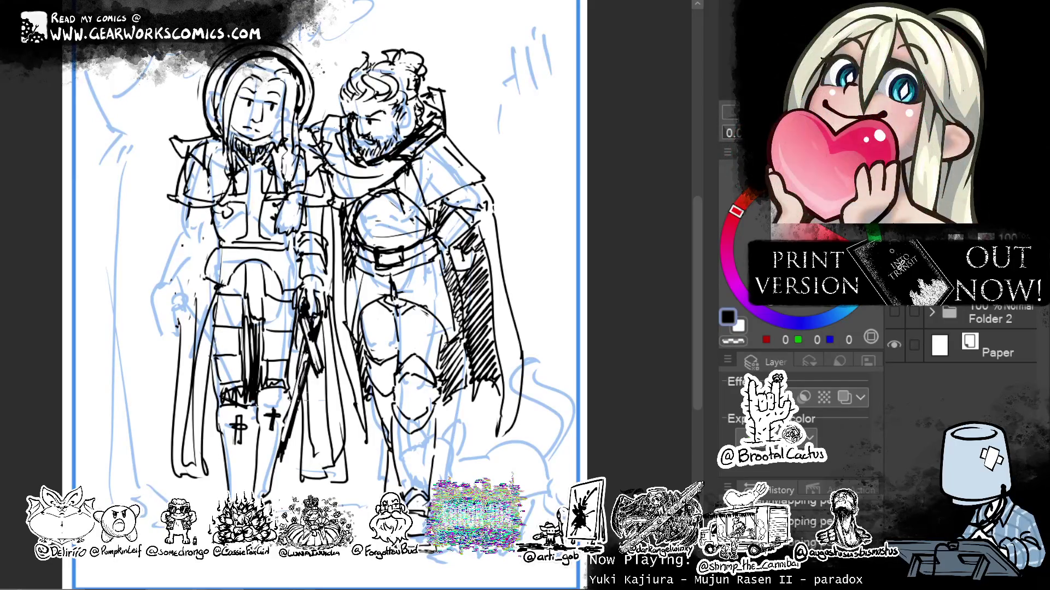
left_click_drag(526, 291, 557, 288)
left_click_drag(331, 361, 325, 295)
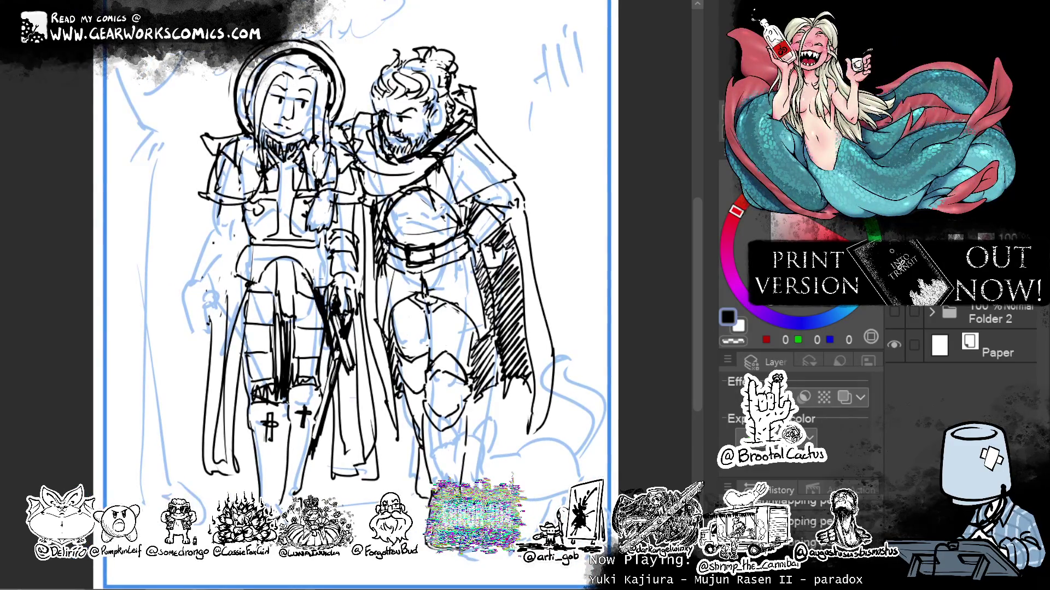
left_click_drag(313, 291, 293, 257)
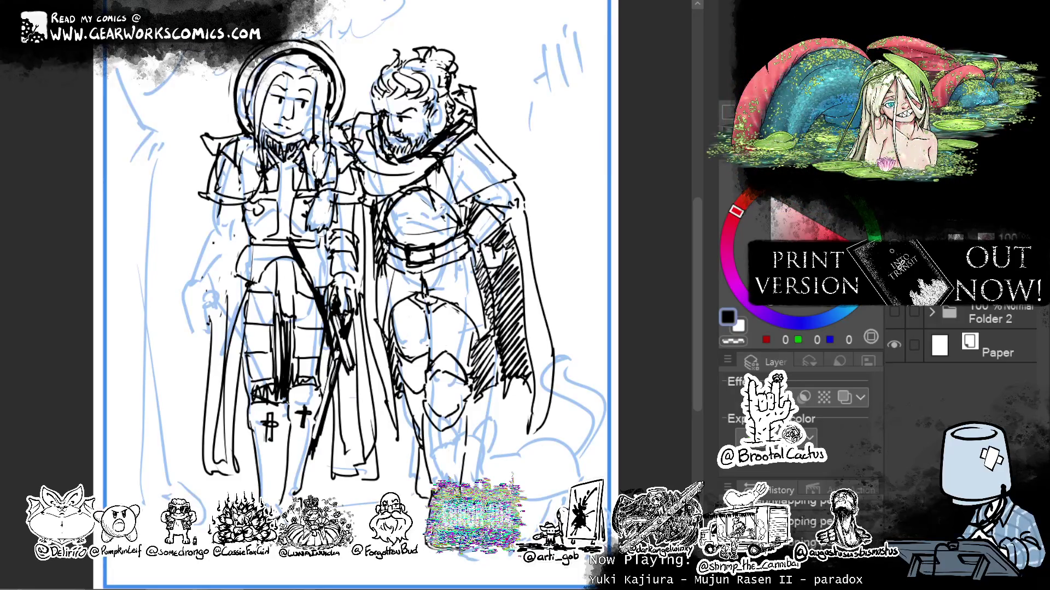
left_click_drag(315, 247, 280, 249)
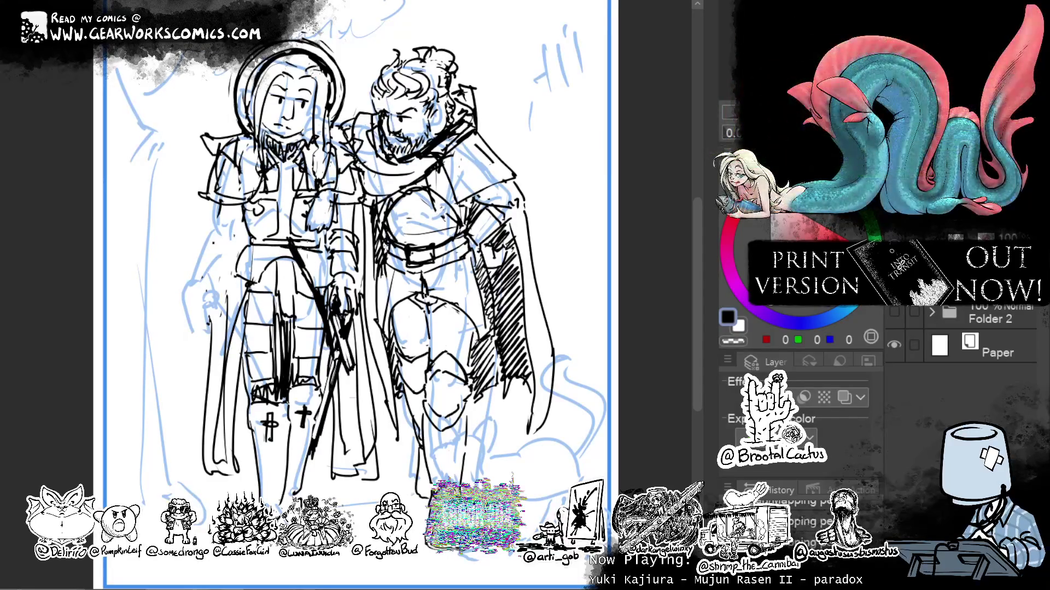
left_click_drag(460, 172, 390, 173)
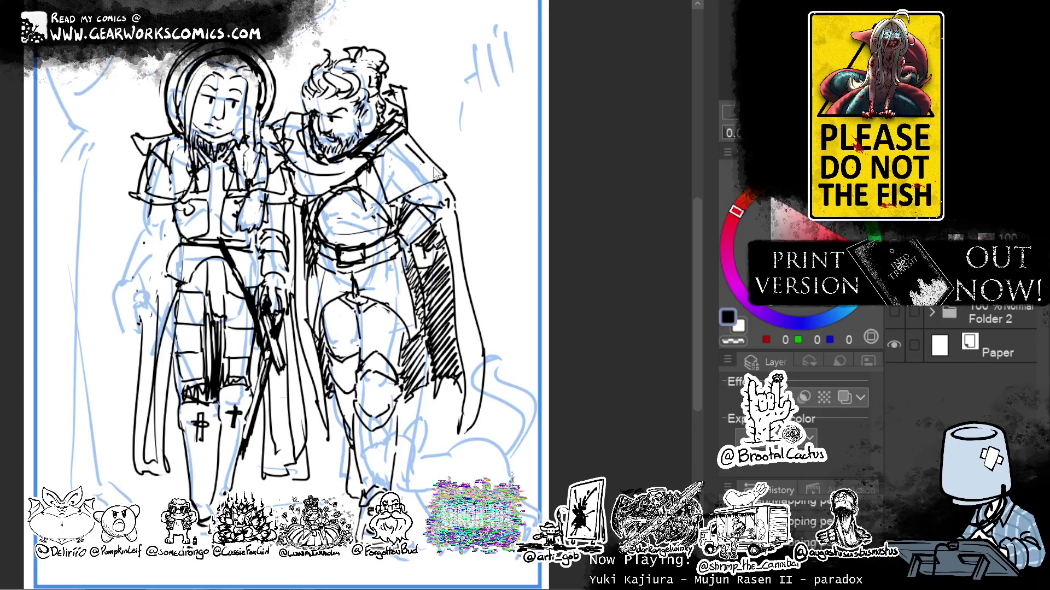
mouse_move(580, 171)
left_mouse_down()
mouse_move(597, 186)
mouse_move(630, 164)
left_mouse_up()
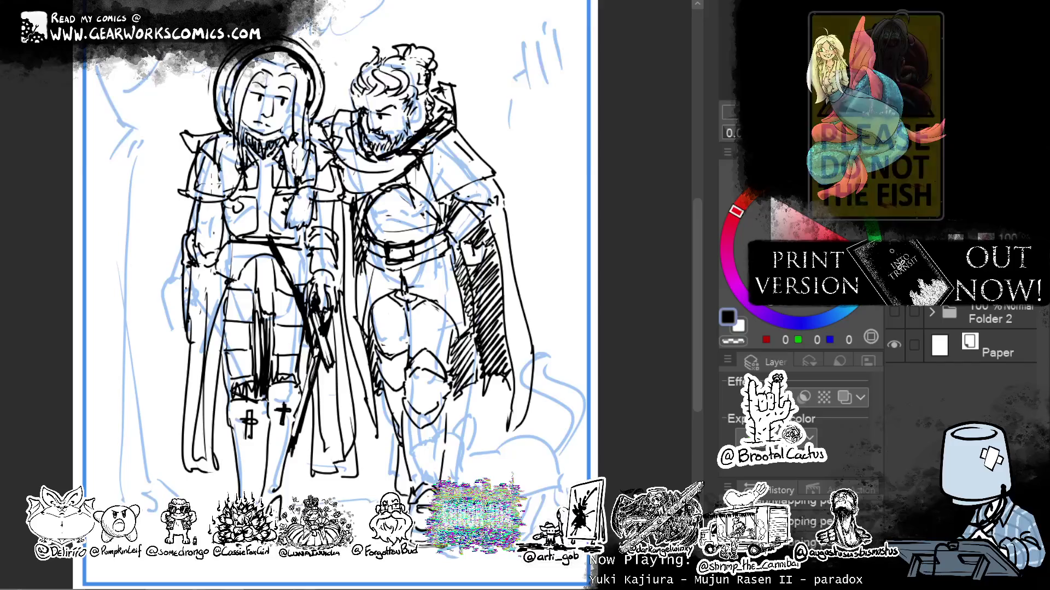
Erase a small stray stroke and redraw a short black line near the hand.
left_click(733, 341)
left_click_drag(199, 198, 200, 217)
left_click_drag(186, 306, 187, 327)
key("c")
left_click_drag(206, 271, 202, 346)
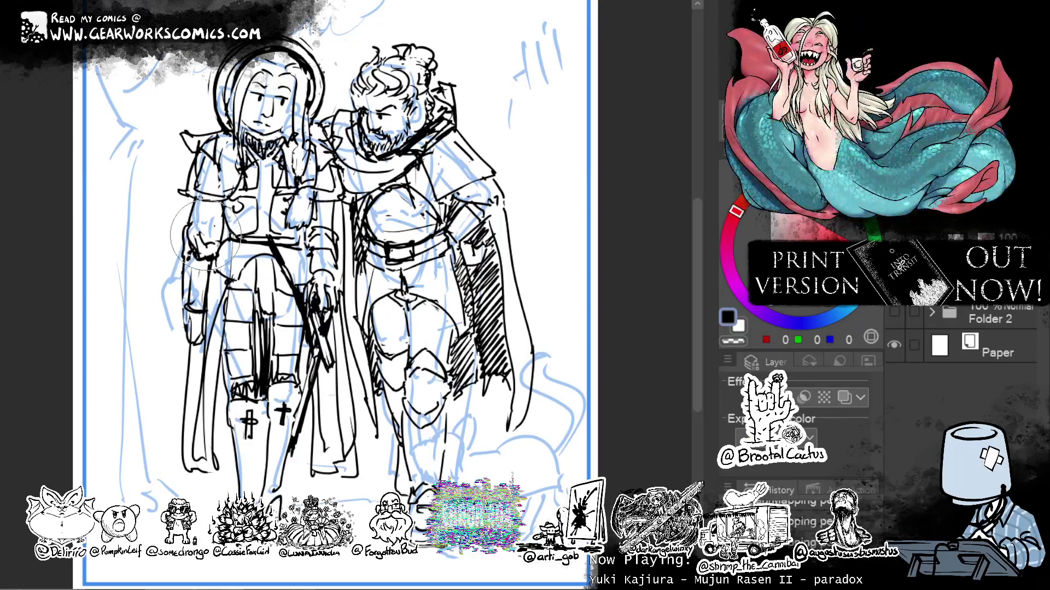
Liquify the left figure's hand and arm lines into shape, lightening part of the hand.
mouse_move(186, 303)
left_mouse_down()
mouse_move(218, 295)
mouse_move(189, 306)
mouse_move(204, 343)
left_mouse_up()
key("c")
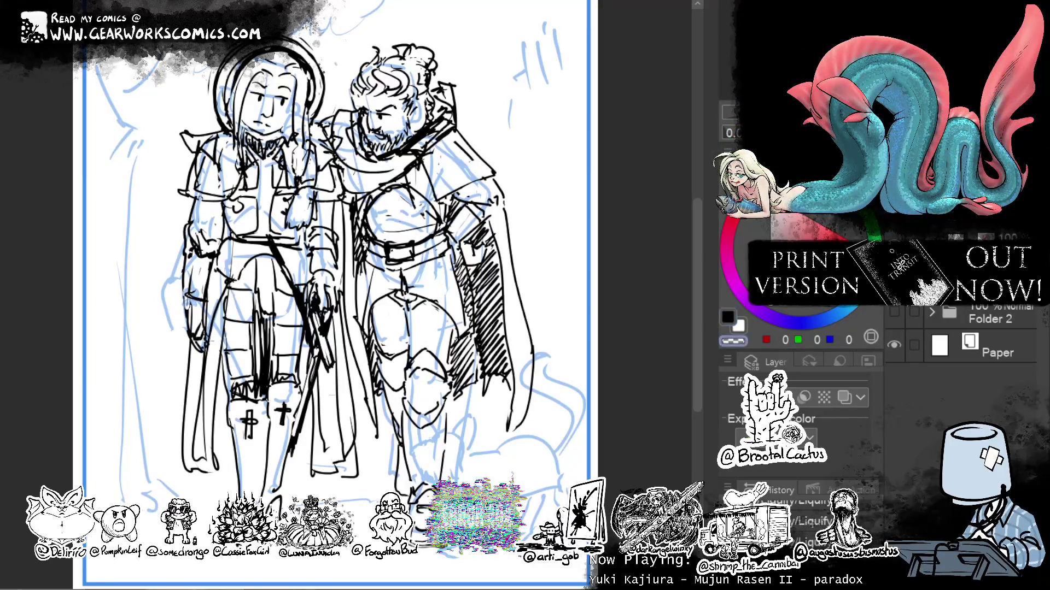
key("c")
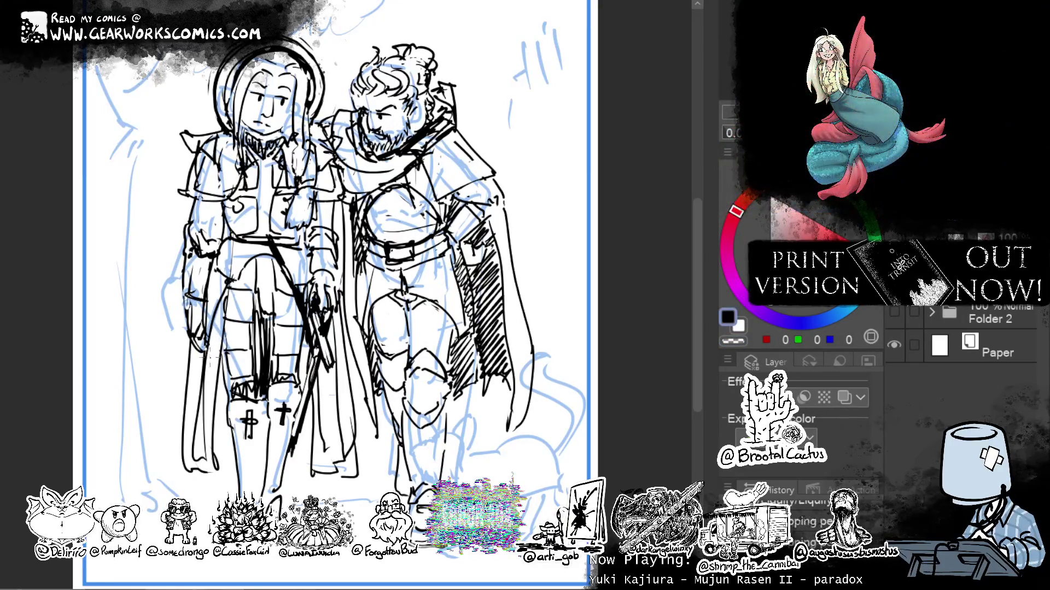
left_click_drag(208, 306, 219, 345)
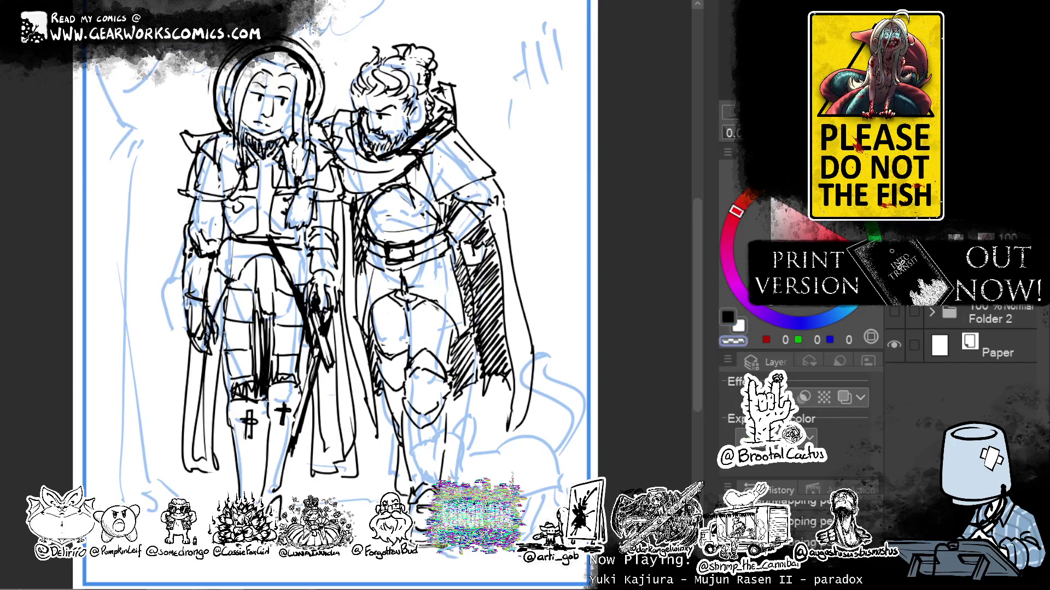
key("c")
left_click_drag(213, 329, 211, 353)
key("c")
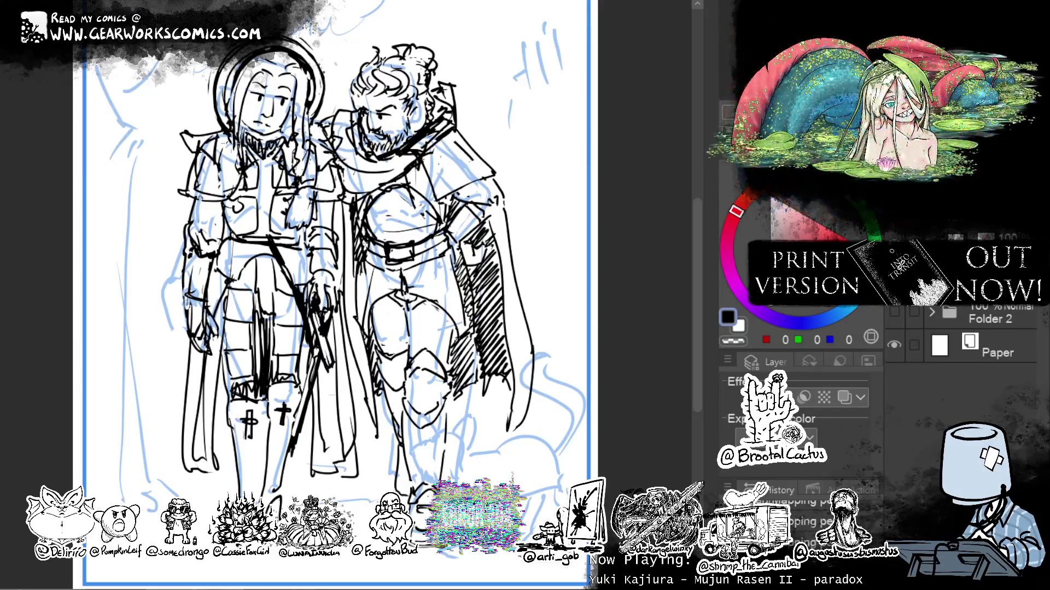
Erase small marks near the face and touch up the lines there.
key("c")
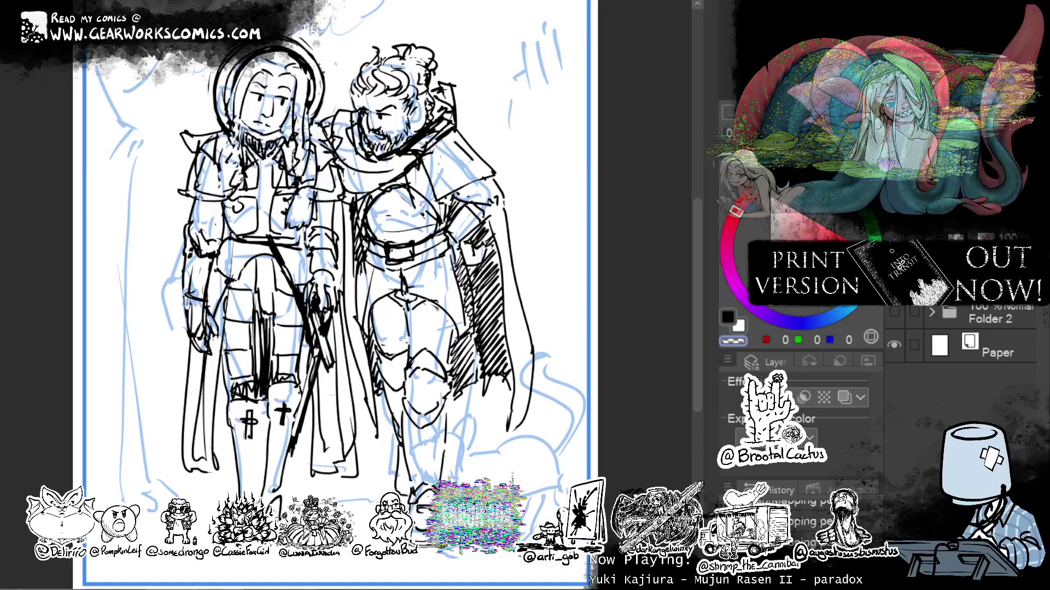
key("c")
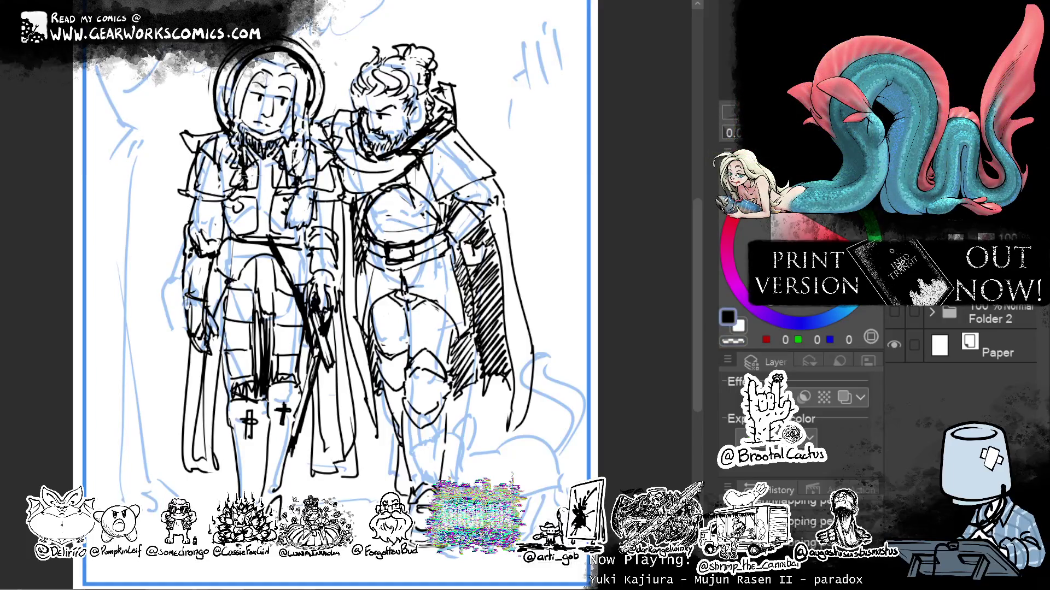
key("c")
left_click_drag(302, 145, 294, 172)
key("c")
left_click_drag(306, 105, 291, 188)
scroll(344, 142, "down", 3)
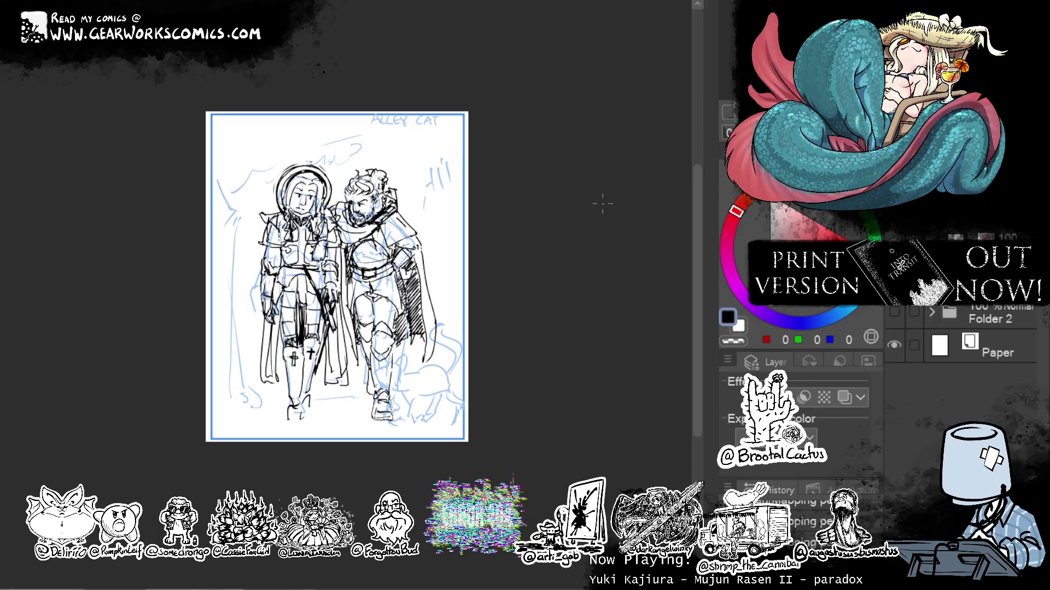
Frame the left figure's face and make small erase-and-redraw fixes to its lines.
mouse_move(602, 250)
left_mouse_down()
mouse_move(583, 218)
mouse_move(600, 215)
mouse_move(596, 204)
mouse_move(588, 223)
mouse_move(576, 221)
mouse_move(590, 237)
mouse_move(597, 221)
left_mouse_up()
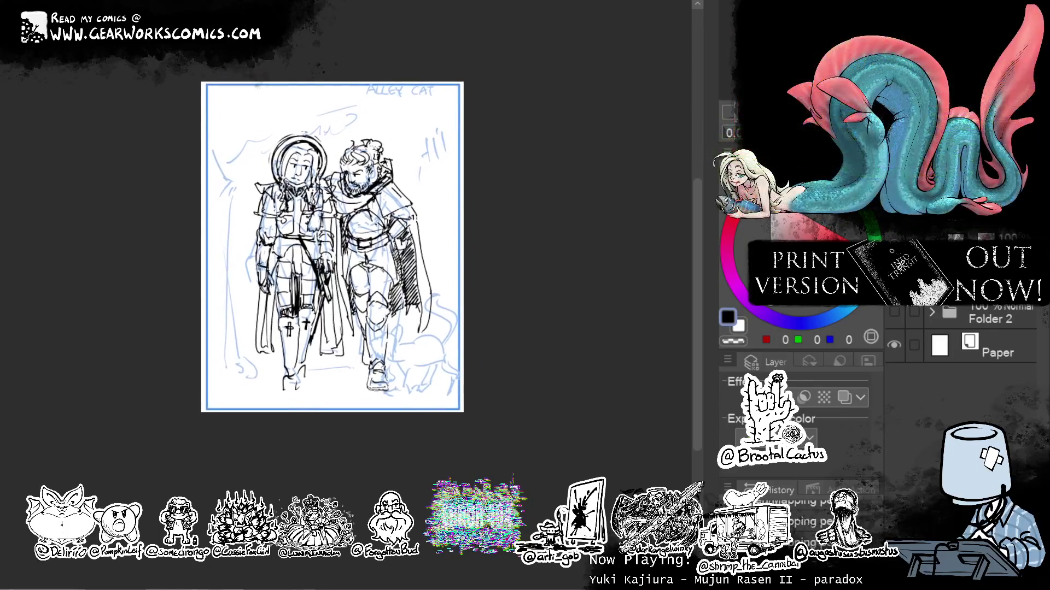
scroll(617, 306, "up", 3)
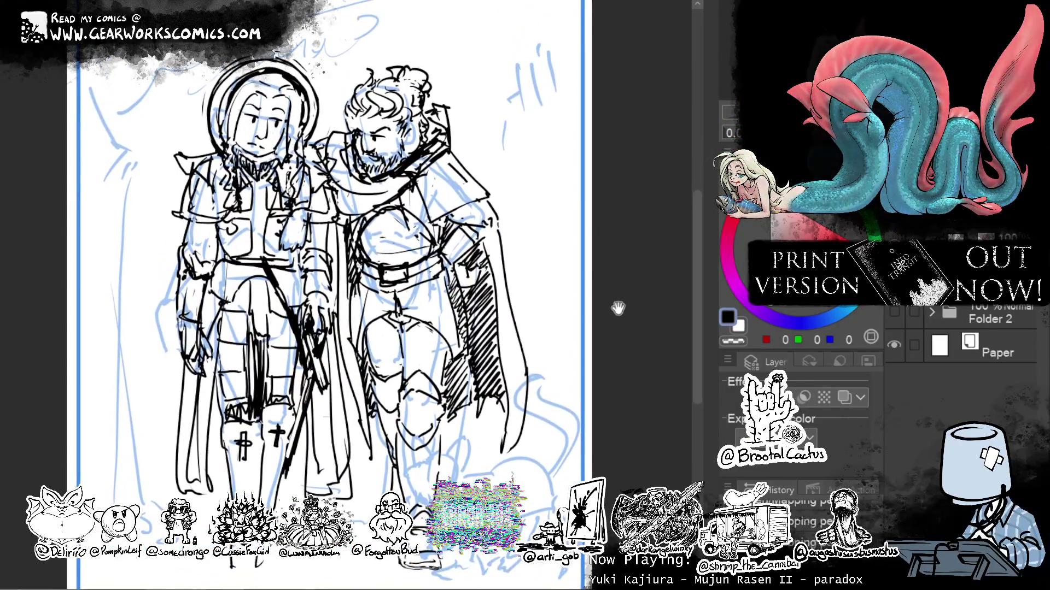
left_click_drag(615, 304, 613, 280)
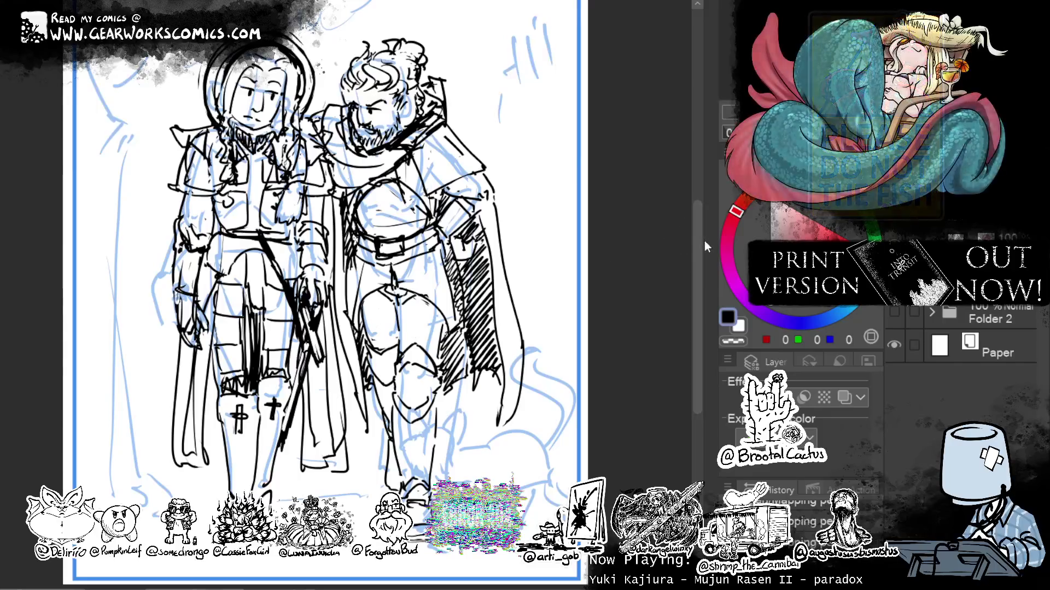
left_click_drag(610, 229, 623, 239)
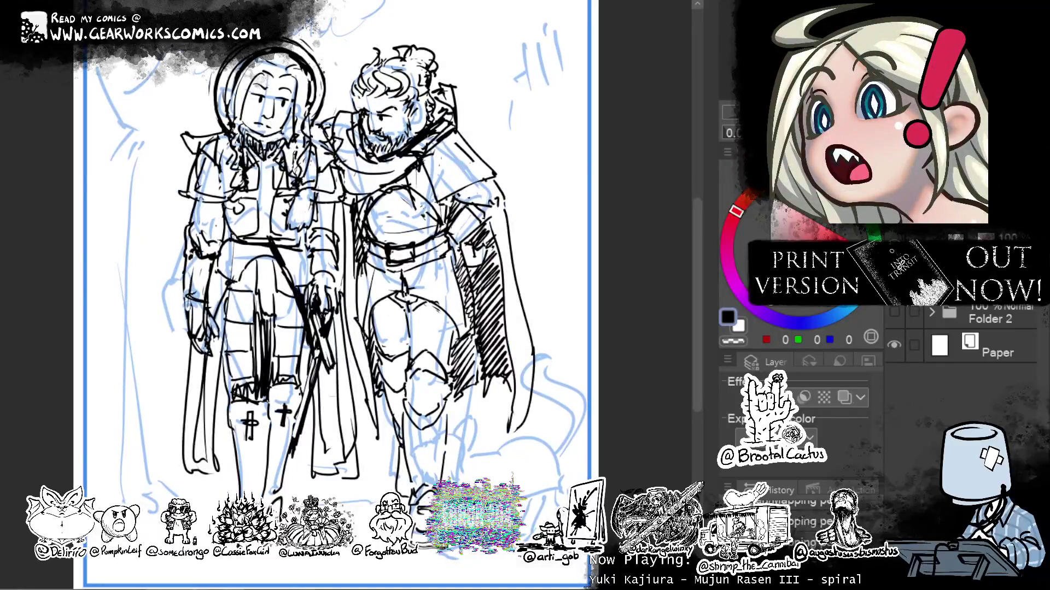
left_click_drag(589, 194, 608, 236)
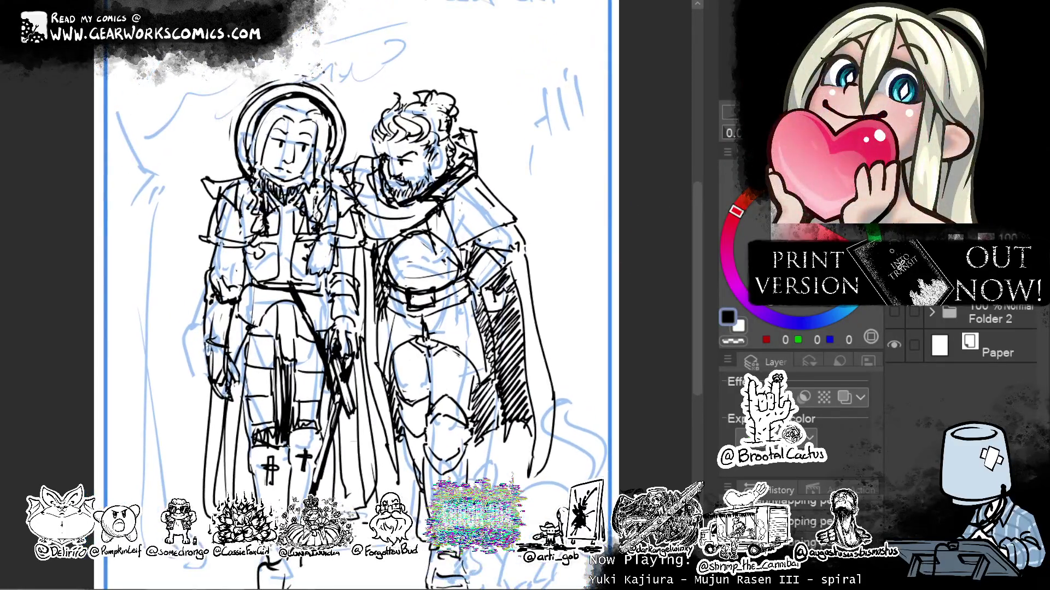
key("c")
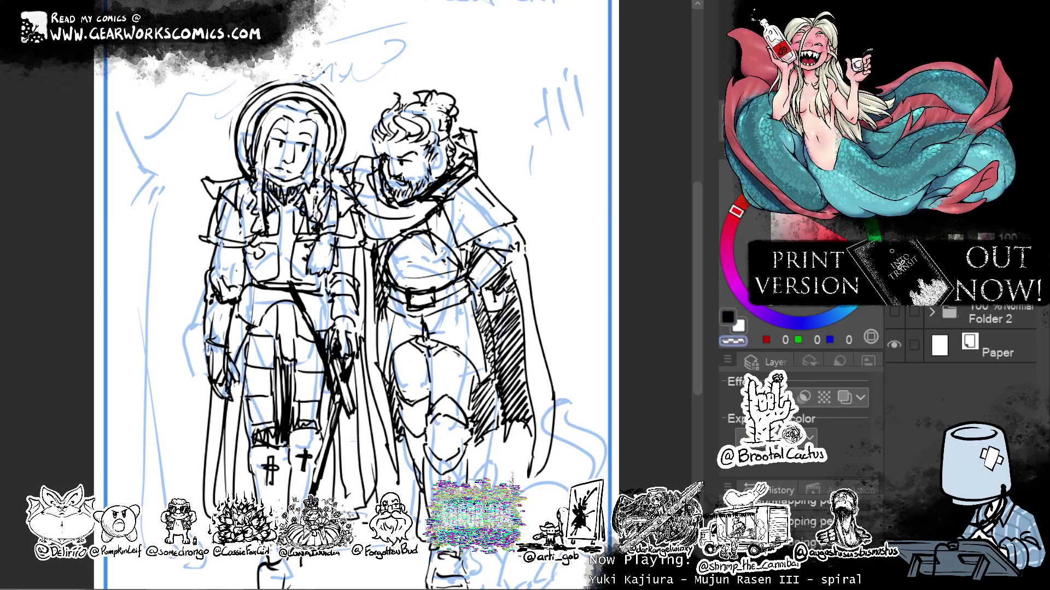
key("c")
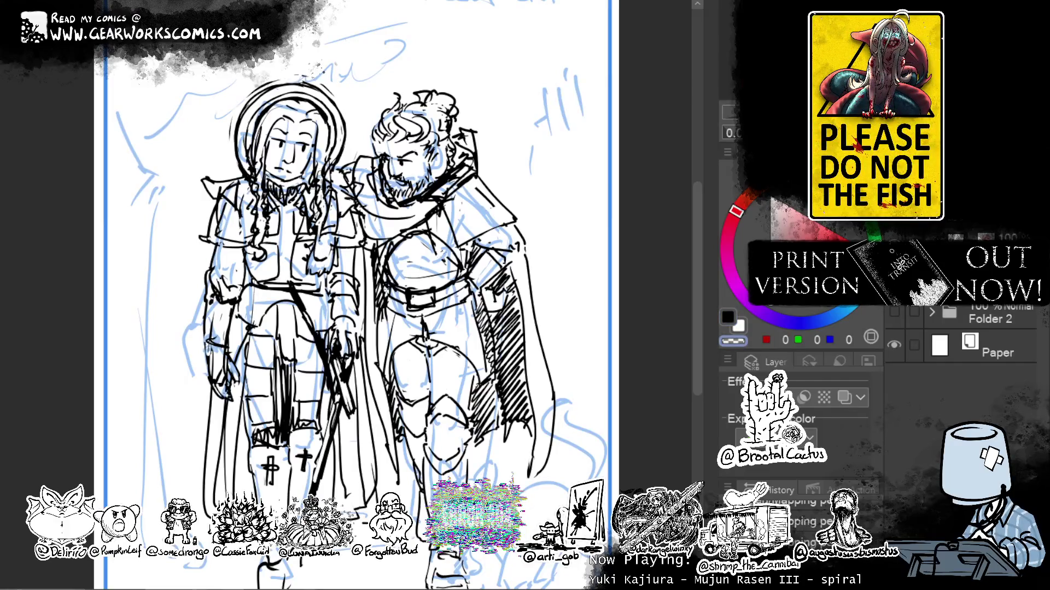
key("c")
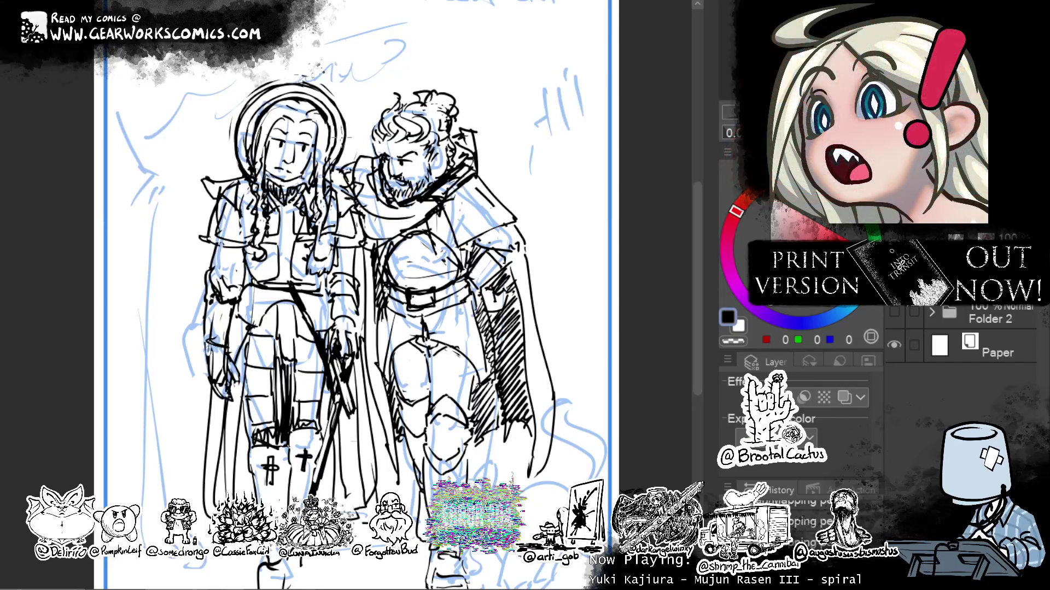
scroll(593, 232, "down", 5)
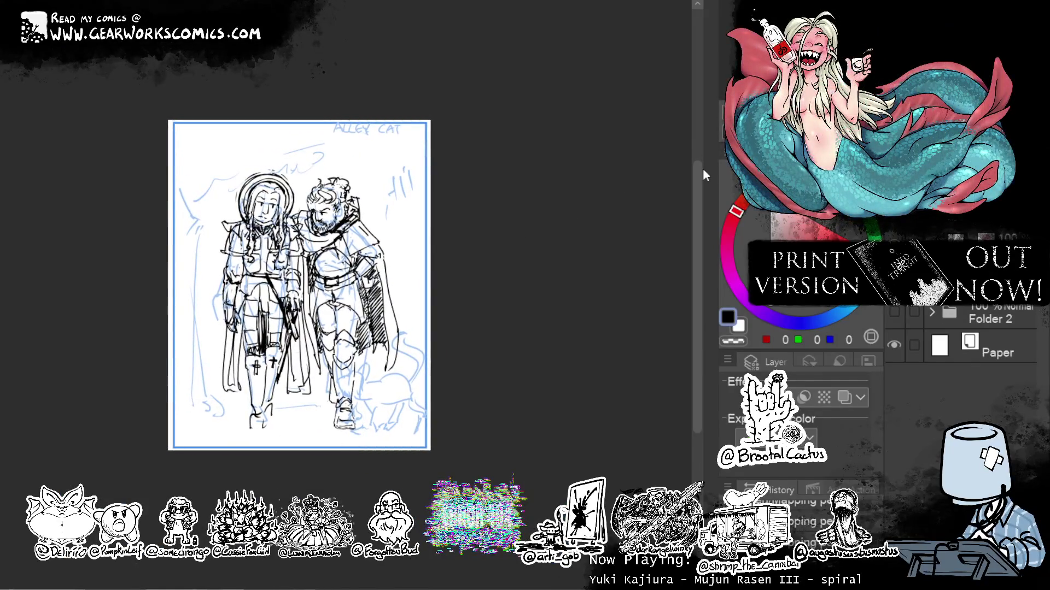
scroll(543, 236, "up", 4)
left_click_drag(548, 216, 545, 219)
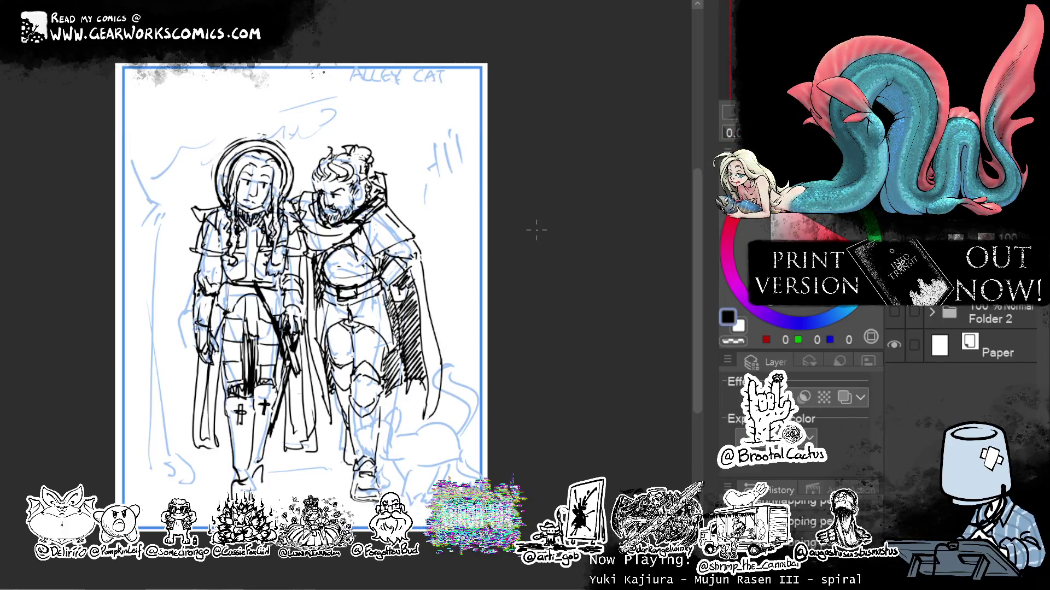
mouse_move(574, 188)
left_mouse_down()
mouse_move(562, 187)
mouse_move(566, 179)
left_mouse_up()
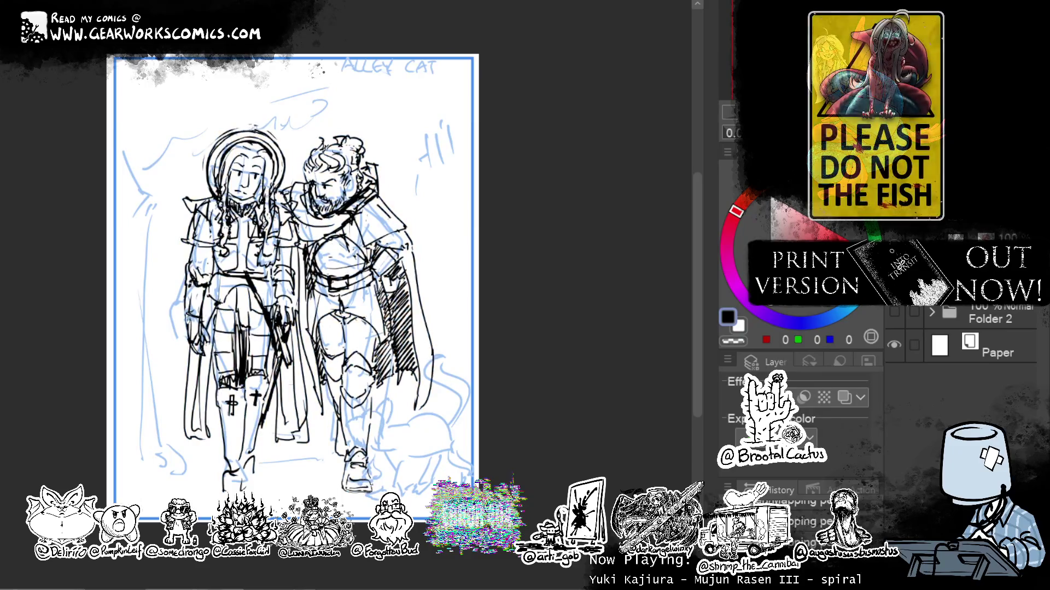
left_click_drag(509, 203, 542, 221)
mouse_move(624, 221)
left_mouse_down()
mouse_move(583, 227)
mouse_move(596, 241)
left_mouse_up()
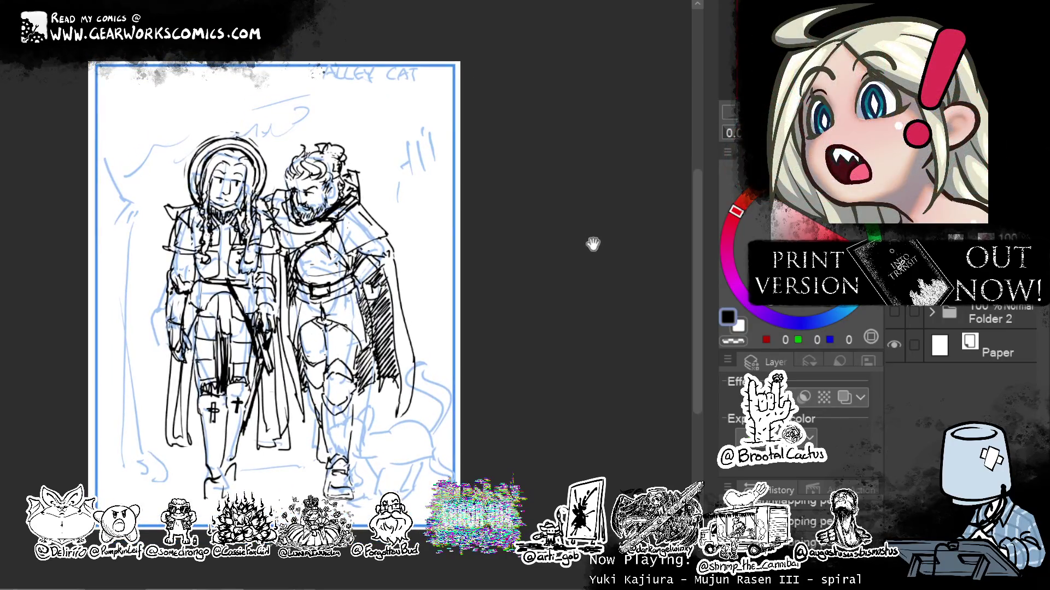
mouse_move(593, 244)
left_mouse_down()
mouse_move(574, 234)
mouse_move(621, 234)
mouse_move(602, 234)
mouse_move(604, 252)
left_mouse_up()
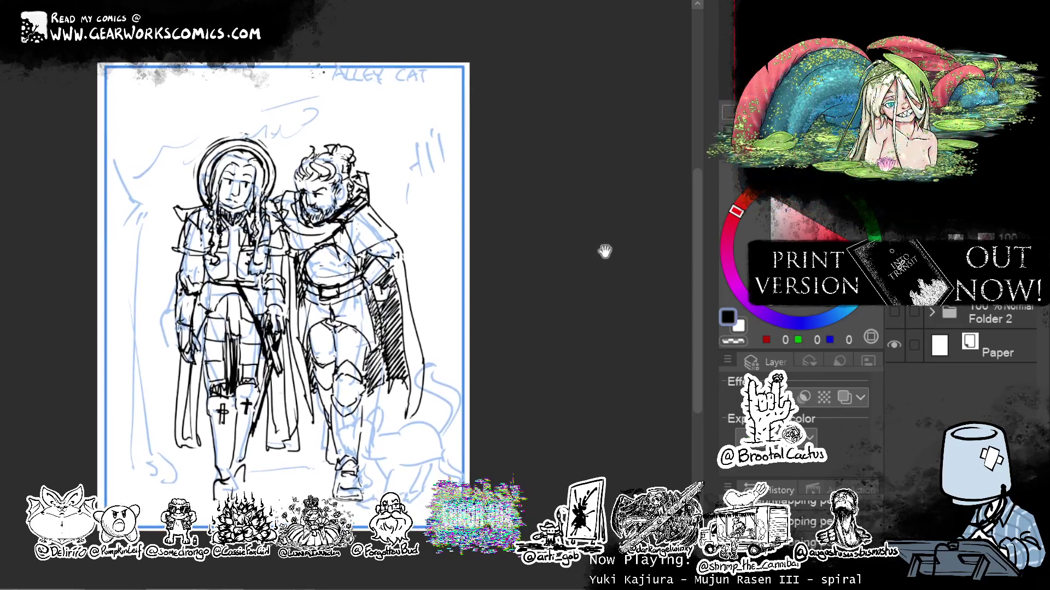
left_click_drag(699, 211, 699, 210)
mouse_move(602, 240)
left_mouse_down()
mouse_move(592, 228)
mouse_move(606, 236)
mouse_move(596, 252)
left_mouse_up()
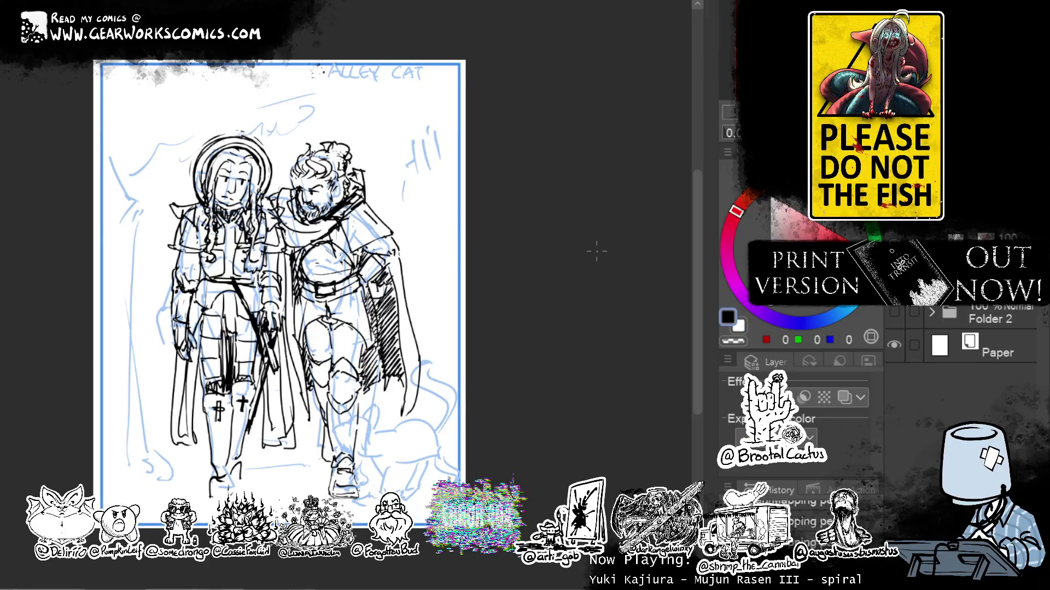
mouse_move(596, 251)
left_mouse_down()
mouse_move(631, 206)
mouse_move(647, 202)
left_mouse_up()
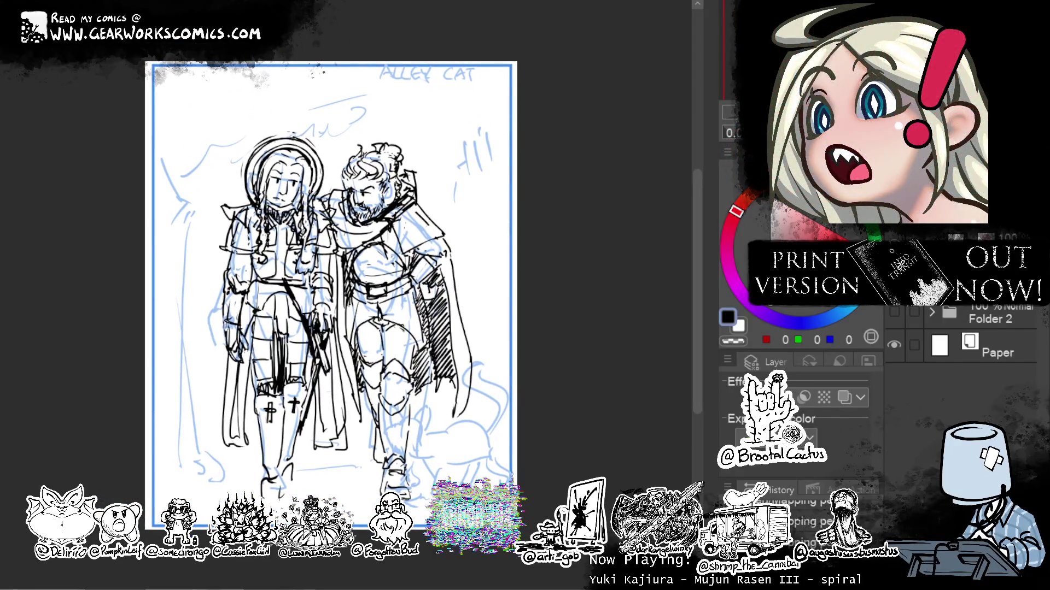
key("ctrl+t")
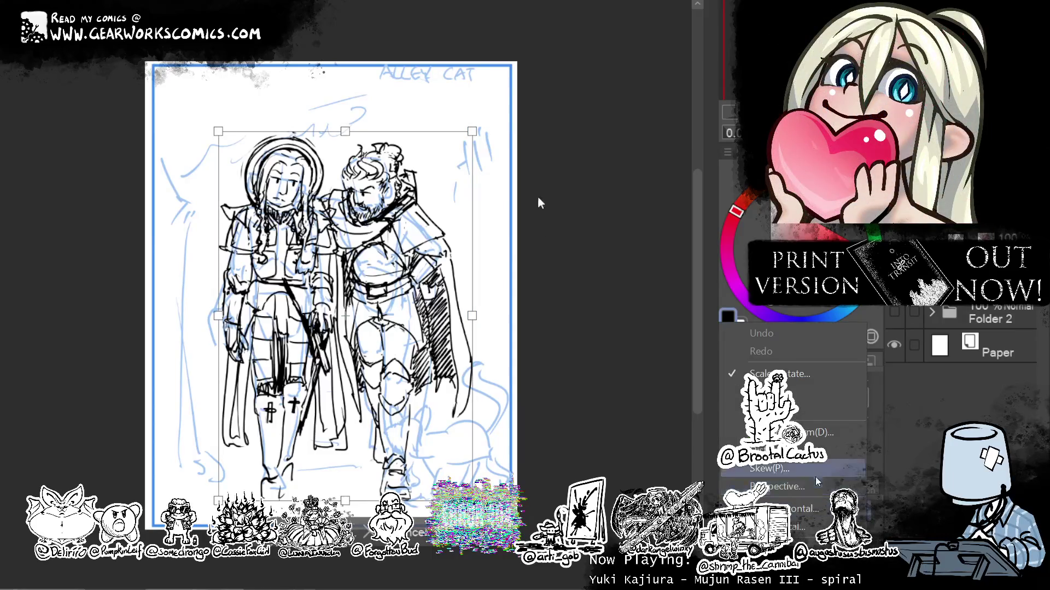
Skew the sketch's bottom, check it mirrored, then undo to shift the legs and boots.
left_click_drag(346, 511, 340, 512)
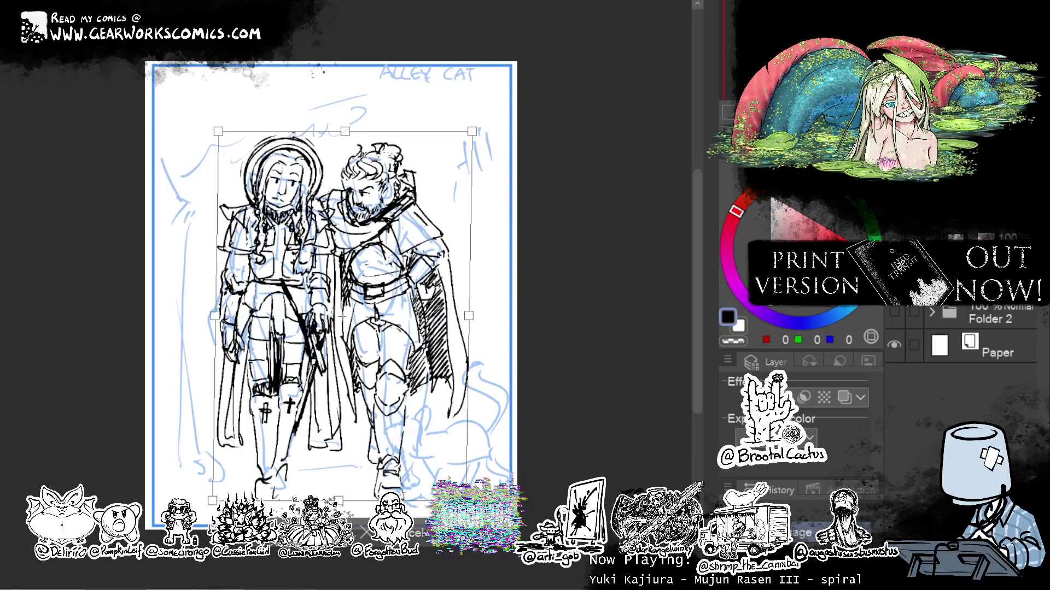
key("Return")
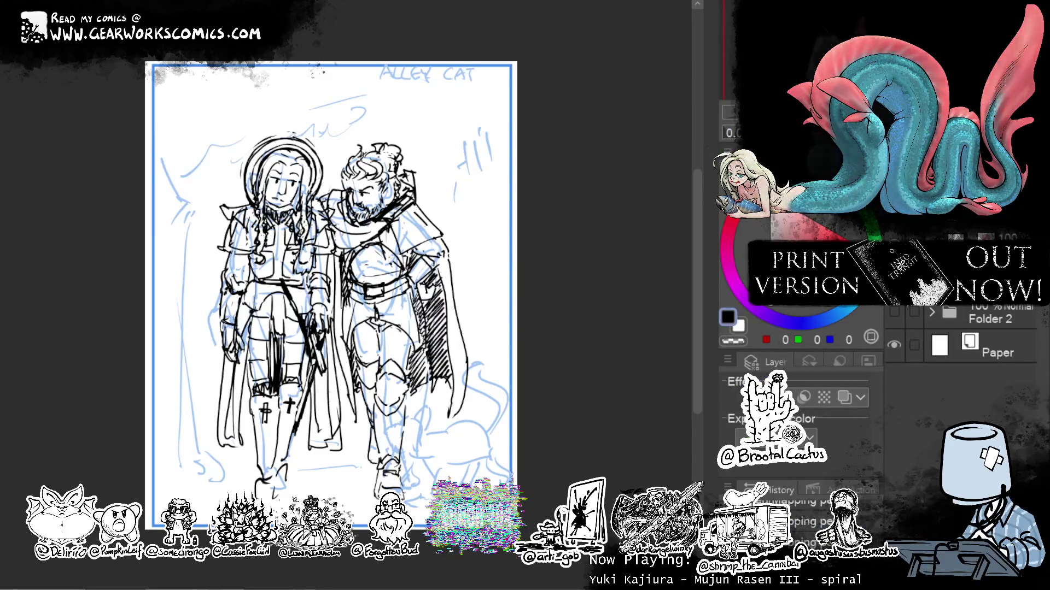
key("h")
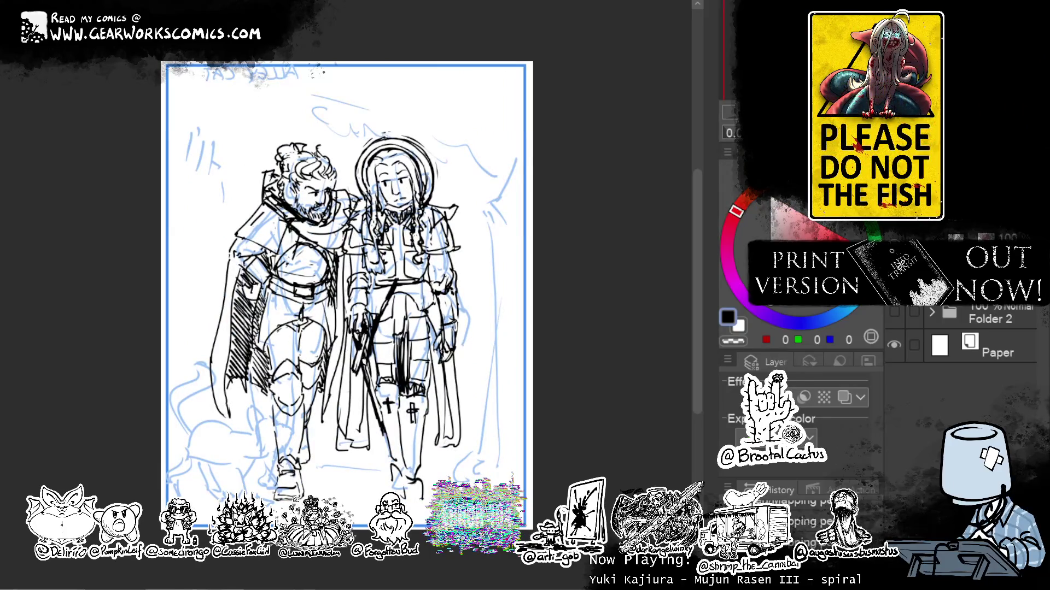
key("ctrl+z")
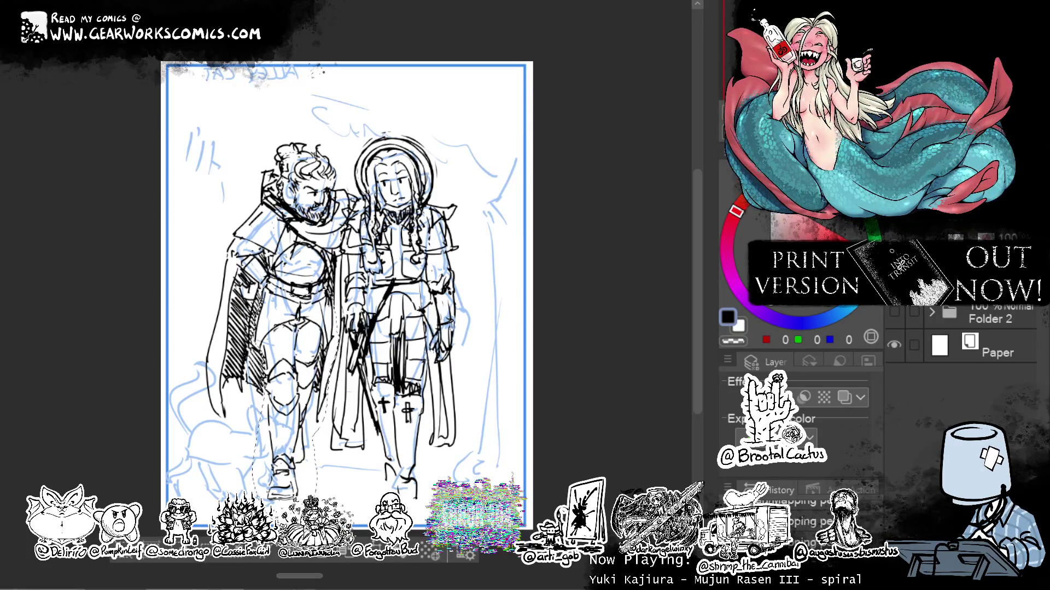
Transform the selected leg and boot lines, commit, and flip the canvas view horizontally.
key("ctrl+t")
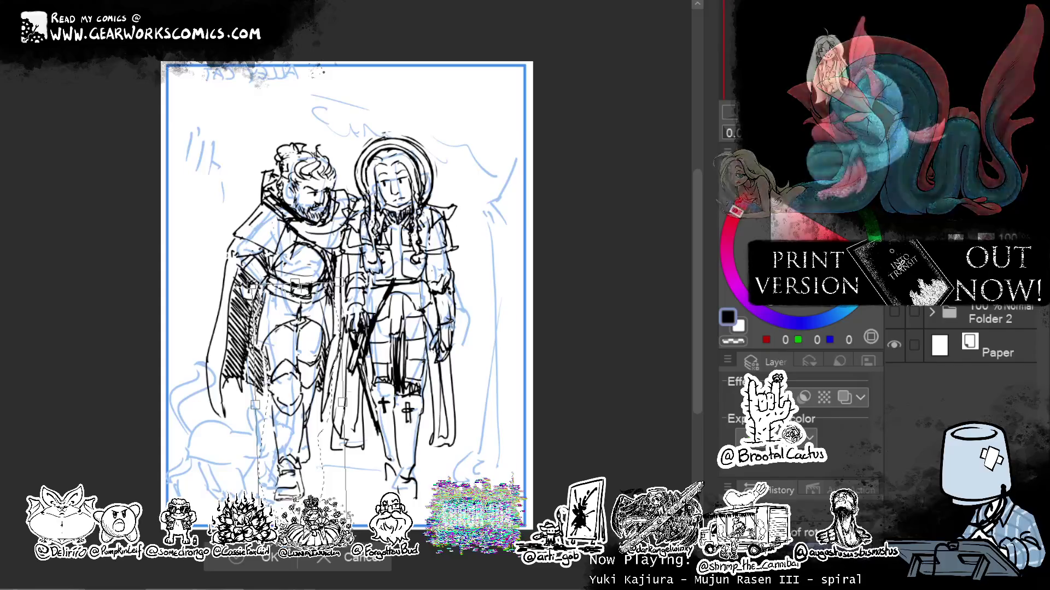
left_click(270, 557)
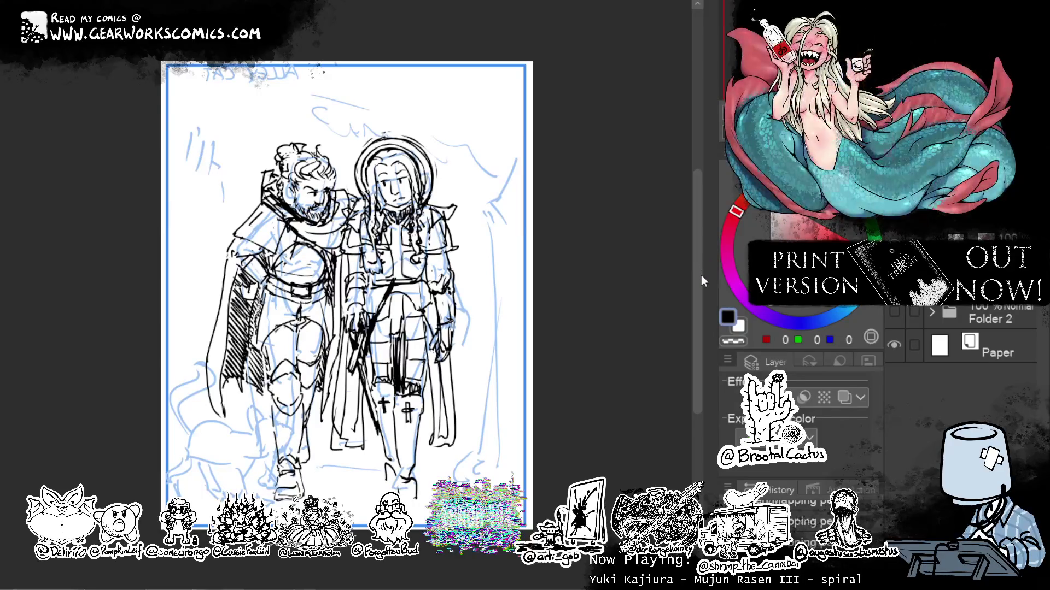
left_click_drag(602, 330, 602, 345)
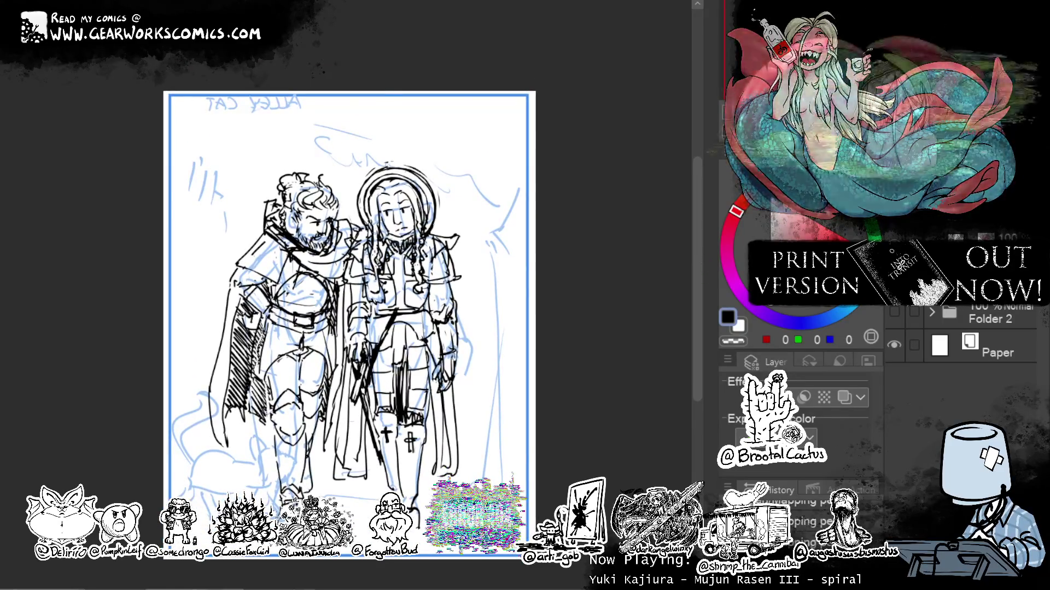
key("h")
left_click_drag(530, 261, 556, 200)
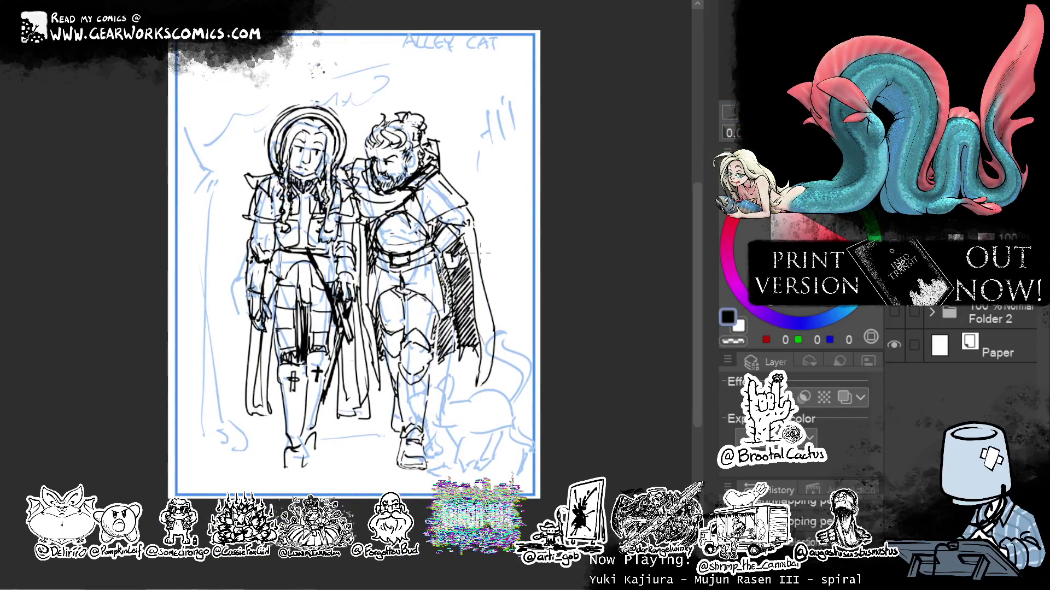
mouse_move(599, 331)
left_mouse_down()
mouse_move(513, 338)
mouse_move(563, 314)
mouse_move(556, 325)
left_mouse_up()
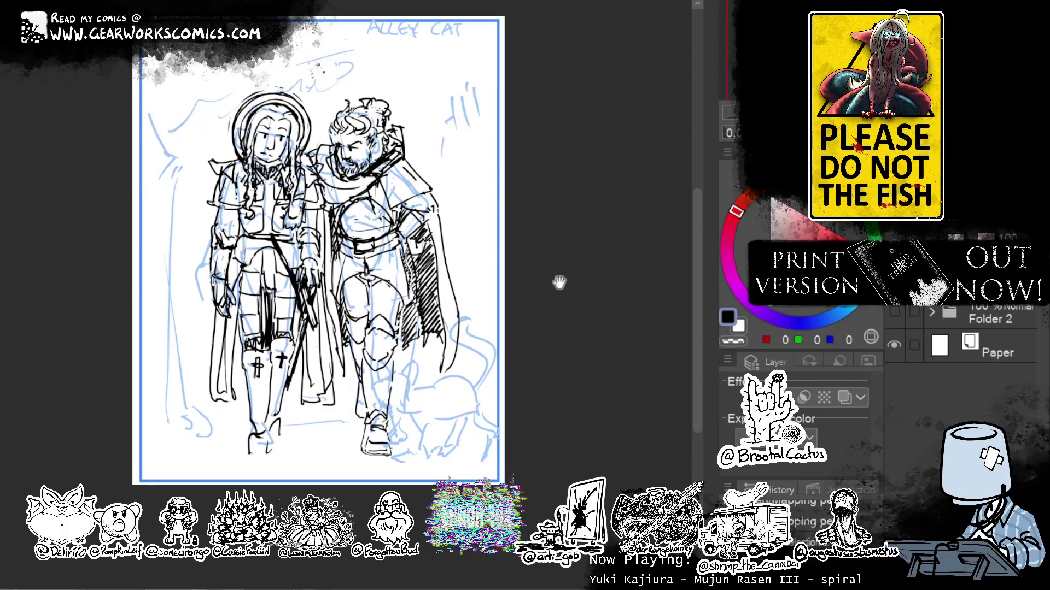
left_click_drag(559, 282, 556, 304)
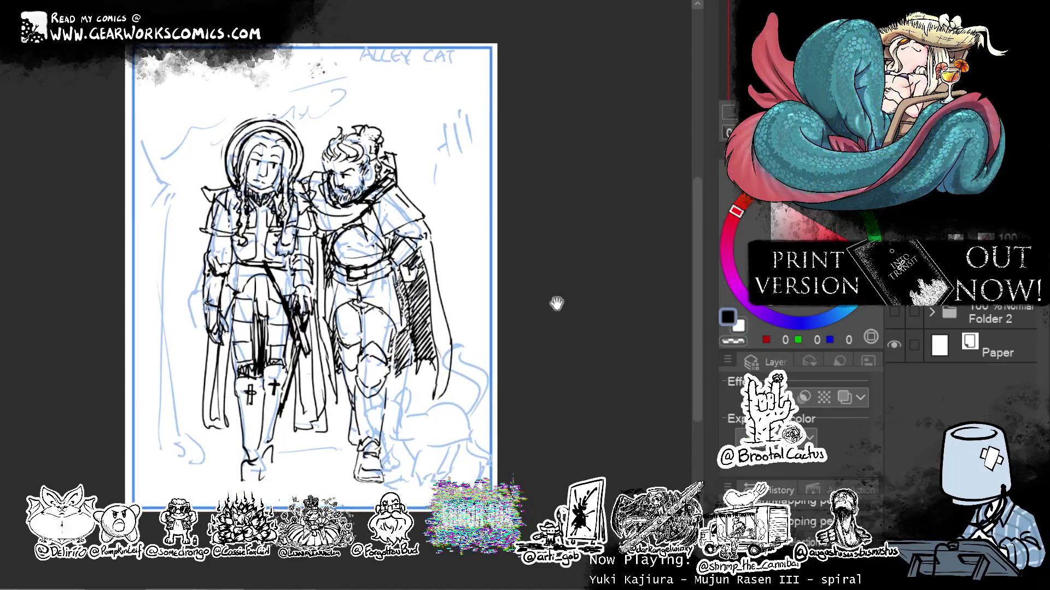
left_click_drag(556, 304, 558, 300)
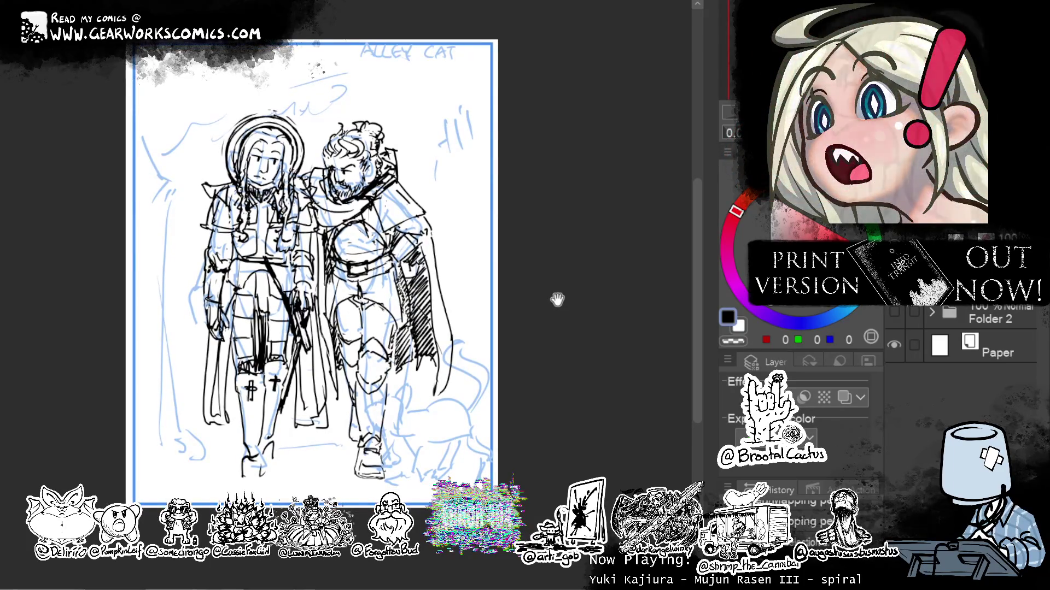
left_click_drag(557, 300, 544, 302)
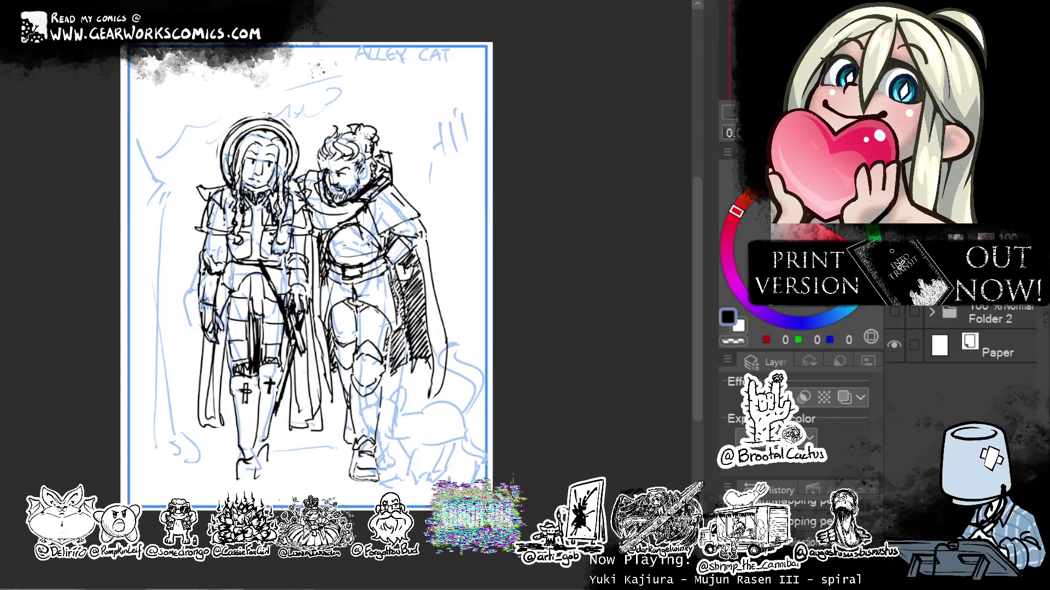
mouse_move(476, 316)
left_mouse_down()
mouse_move(569, 335)
mouse_move(492, 336)
mouse_move(510, 316)
mouse_move(517, 329)
left_mouse_up()
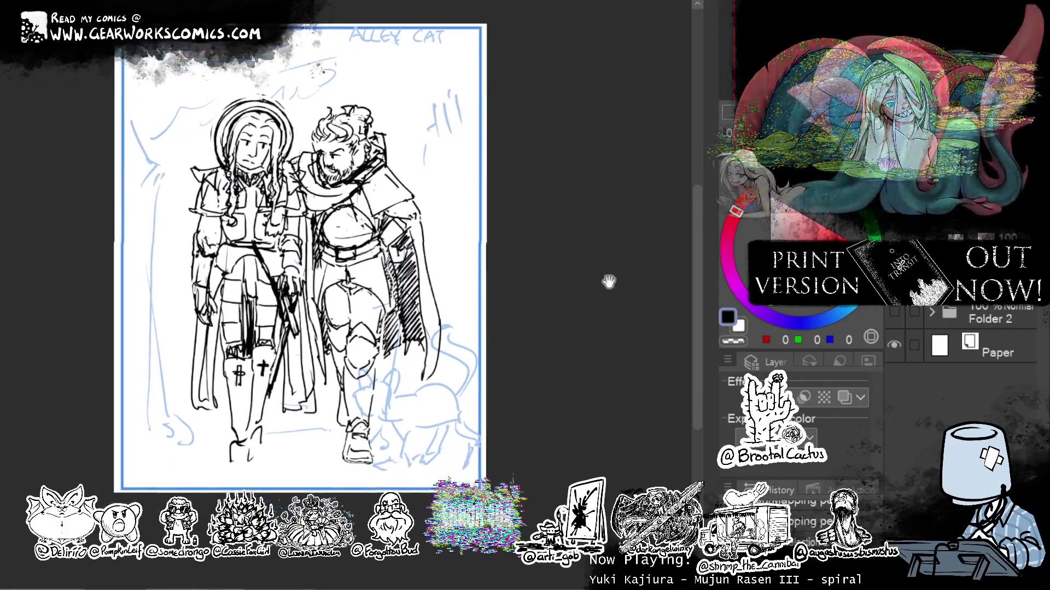
Tint the line drawing light blue and hatch the coat's shaded side in black.
left_click(844, 397)
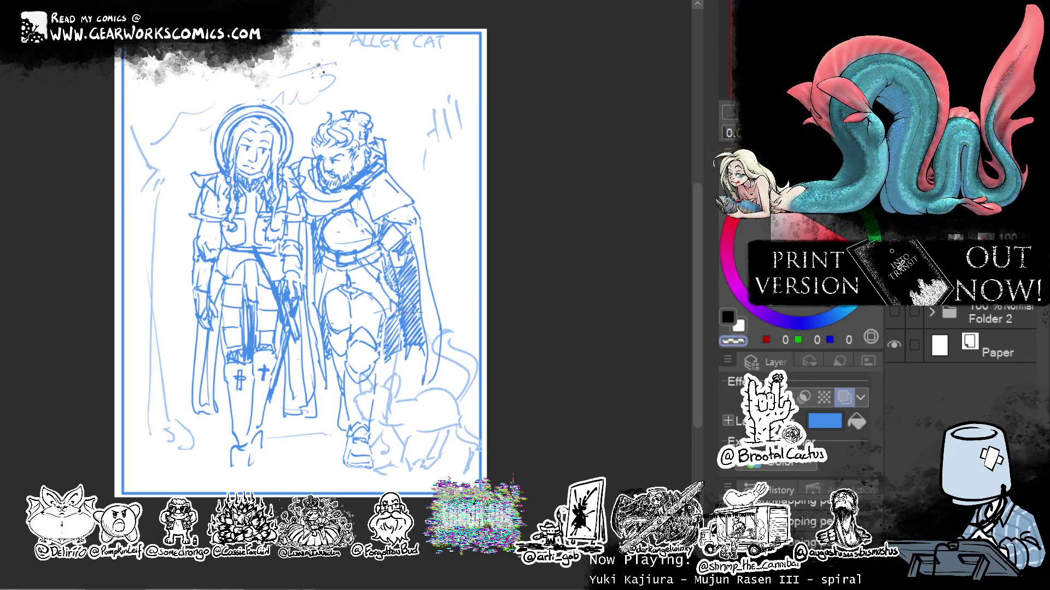
left_click(728, 317)
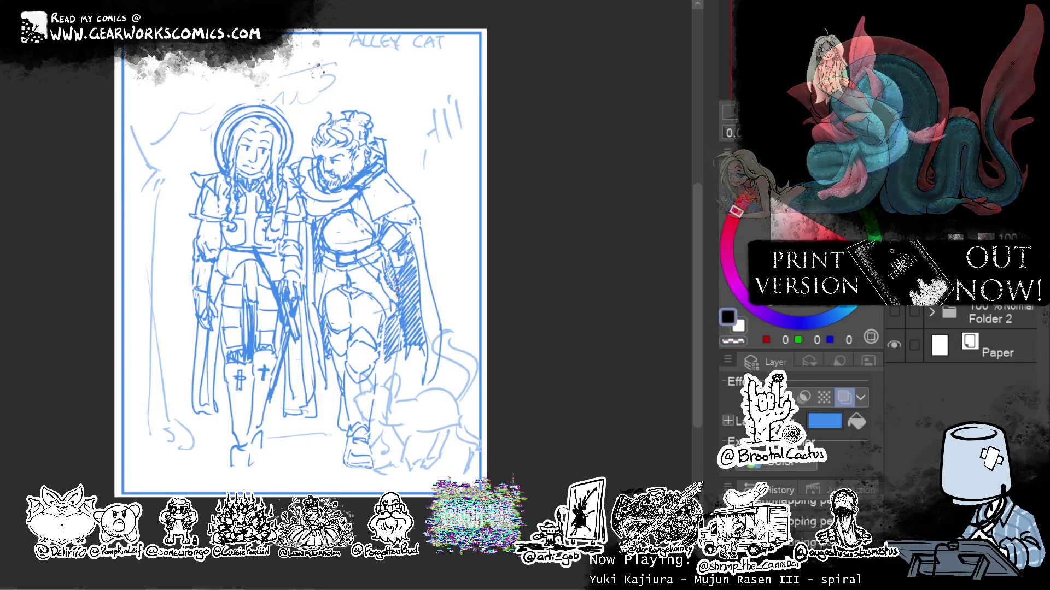
left_click_drag(394, 310, 391, 342)
left_click_drag(395, 288, 388, 343)
left_click_drag(396, 297, 394, 354)
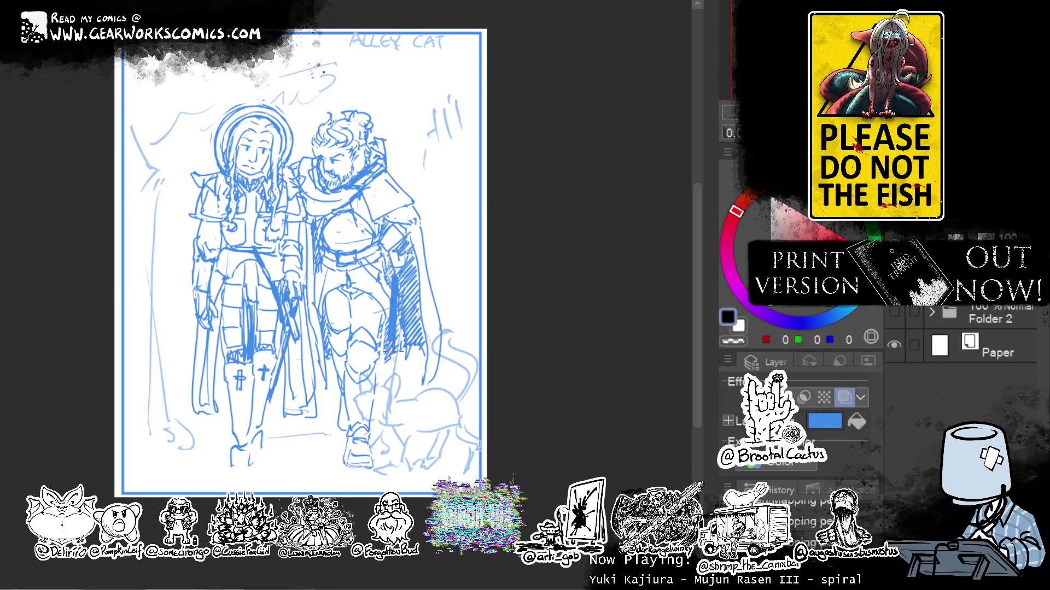
left_click_drag(391, 303, 387, 318)
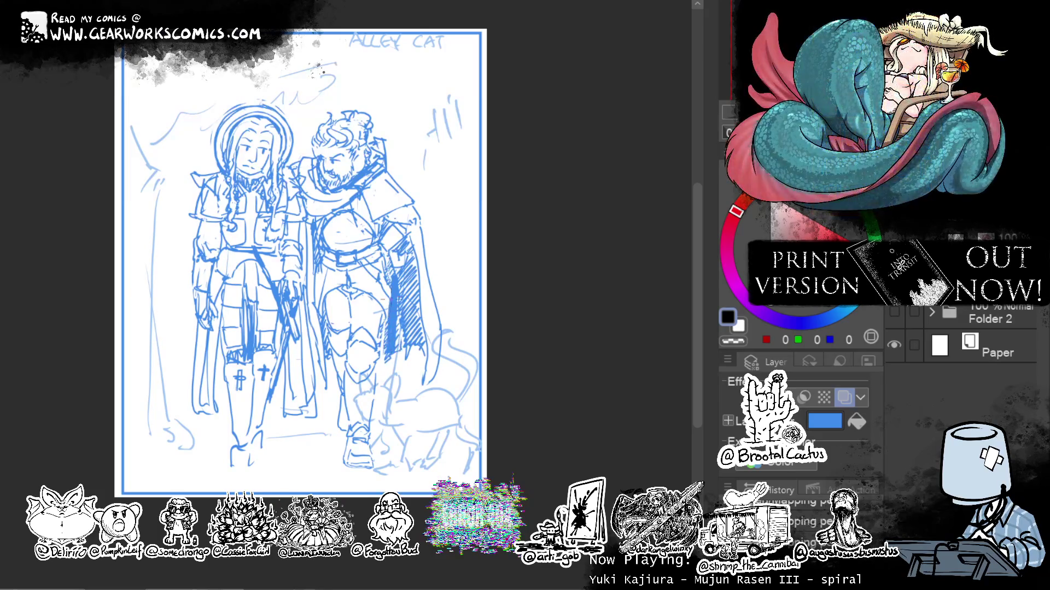
left_click_drag(399, 274, 387, 278)
left_click_drag(392, 254, 388, 265)
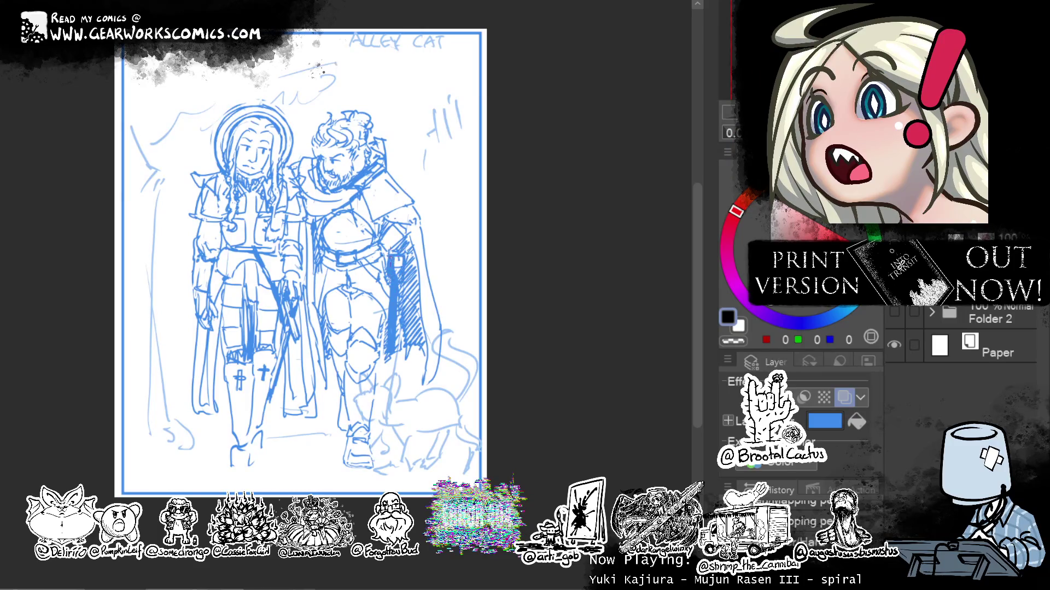
left_click_drag(399, 257, 398, 281)
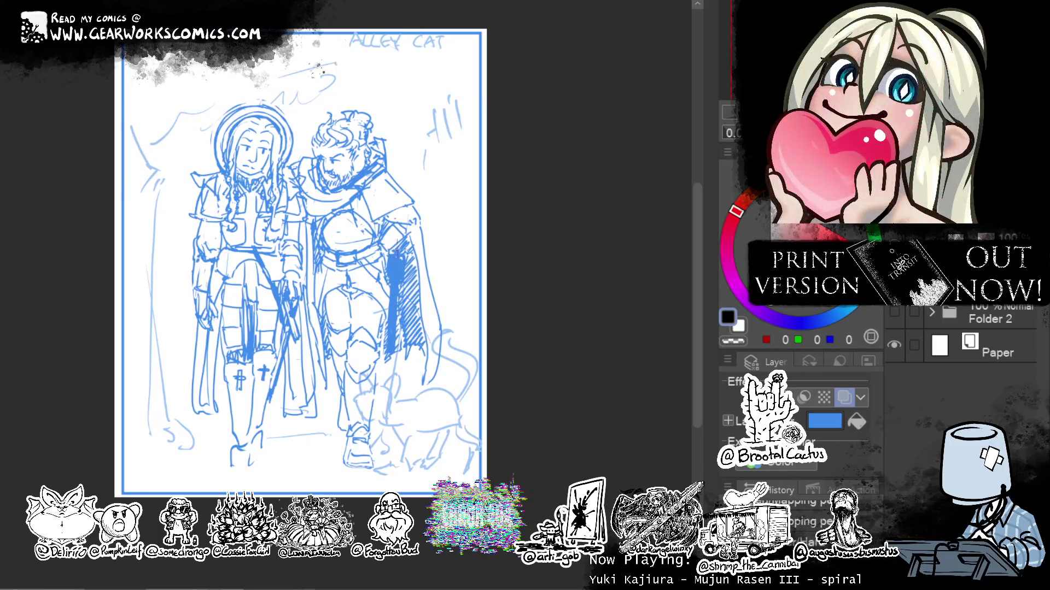
Refine the coat hatching by erasing parts and adding a small mark.
key("c")
mouse_move(391, 250)
left_mouse_down()
mouse_move(390, 279)
mouse_move(400, 257)
left_mouse_up()
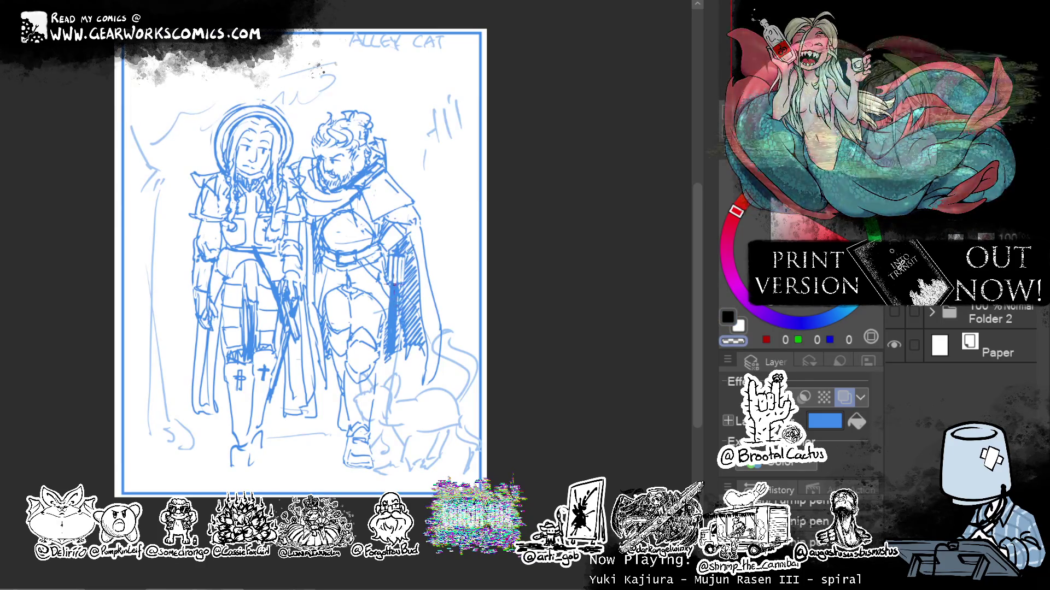
key("c")
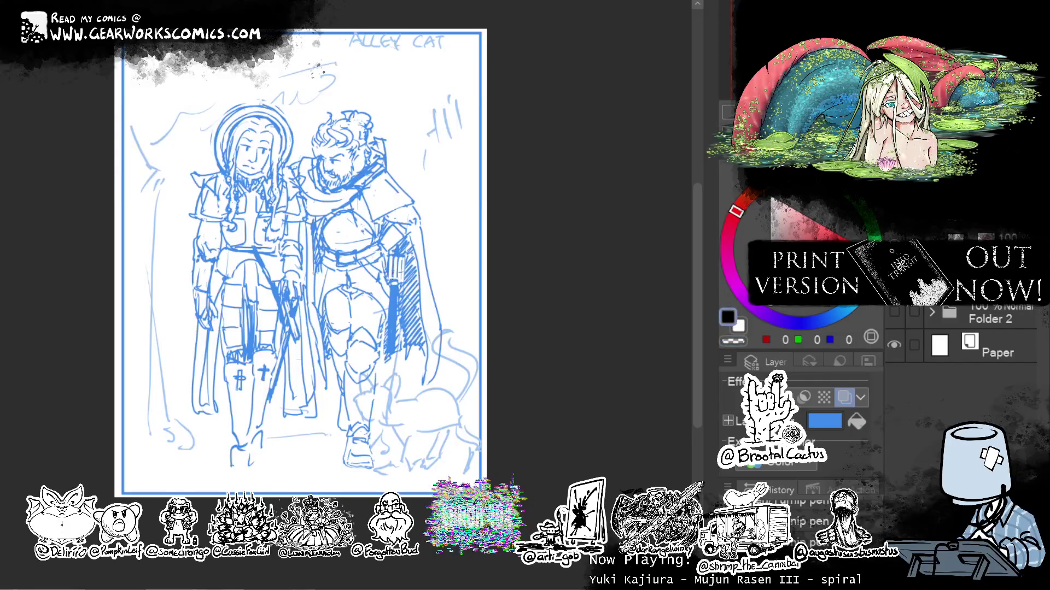
left_click_drag(402, 278, 413, 283)
key("c")
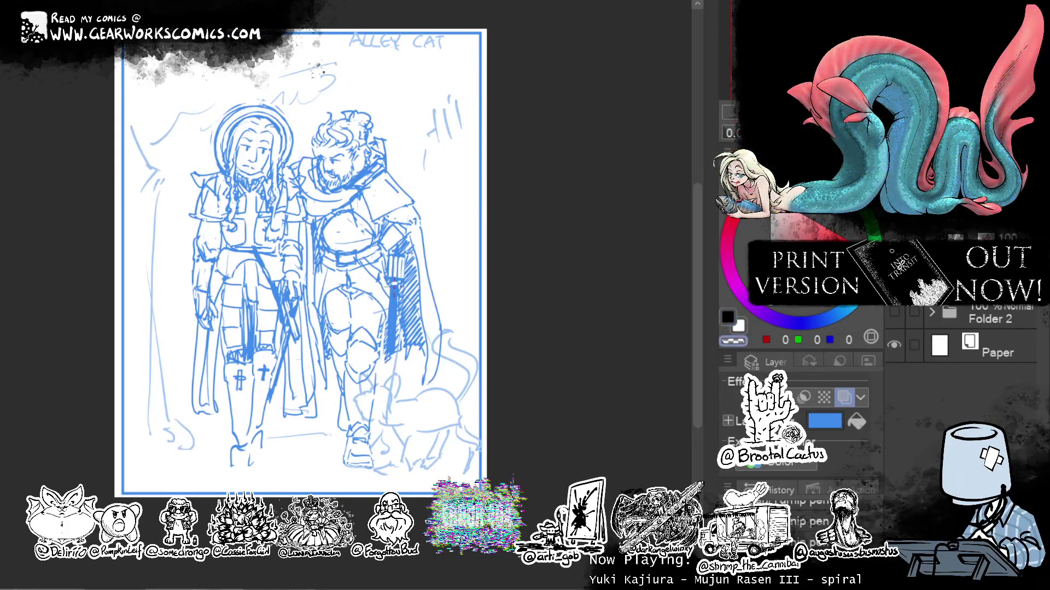
left_click_drag(391, 353, 395, 288)
key("c")
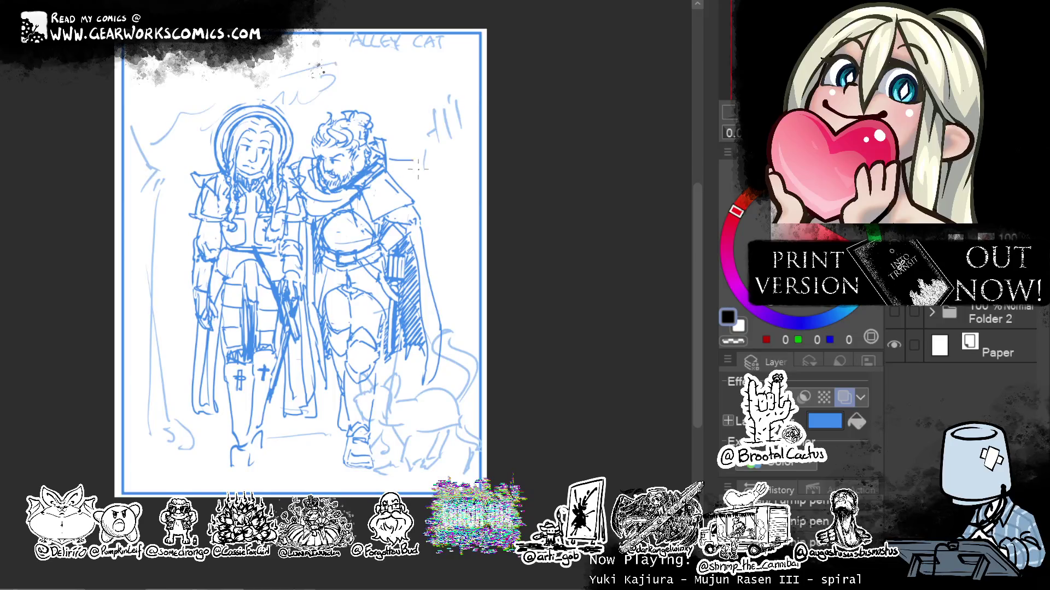
Sketch the coat's right edge, the man's right shoulder and a strap across his chest.
left_click_drag(423, 164, 436, 202)
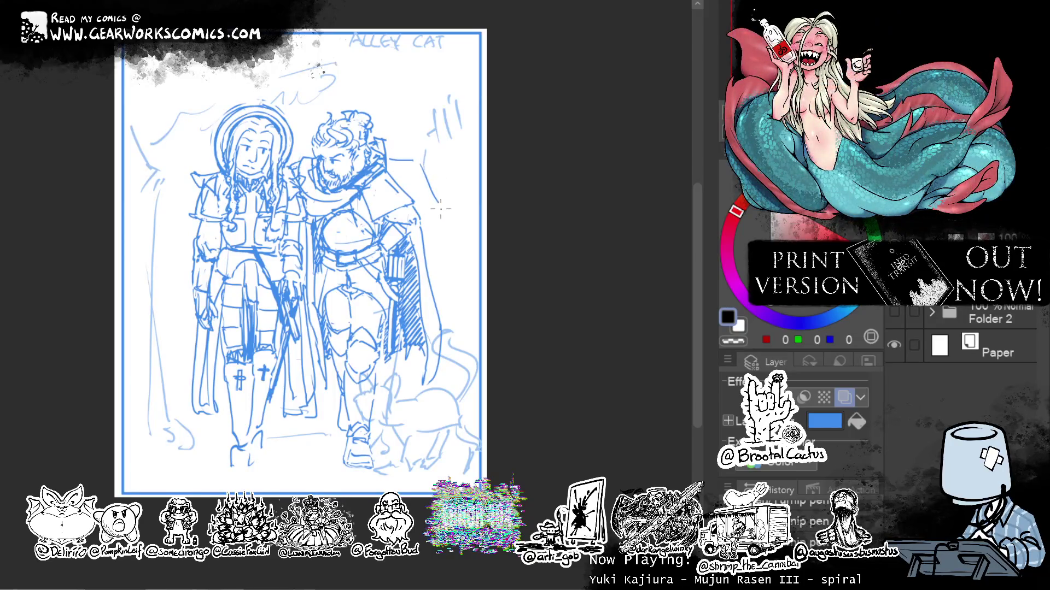
left_click_drag(414, 178, 364, 226)
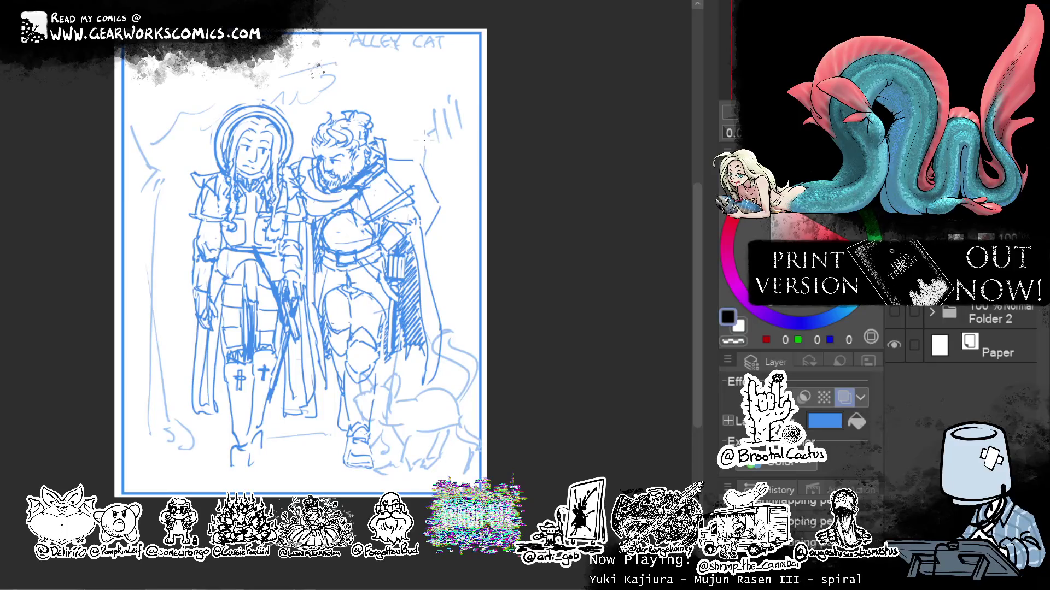
key("ctrl+z")
key("ctrl+z")
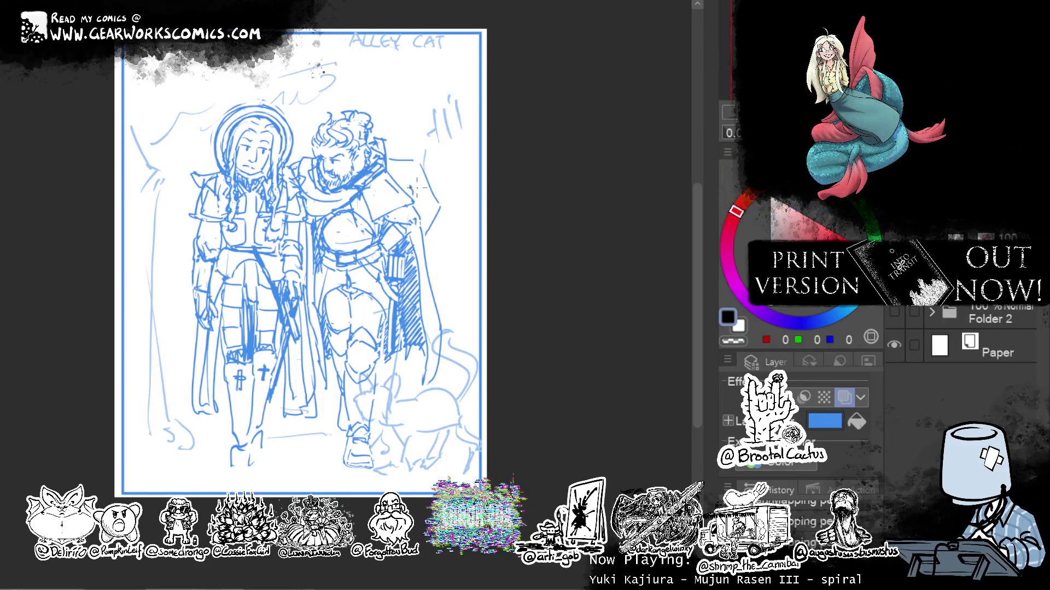
left_click_drag(394, 202, 366, 218)
mouse_move(402, 200)
left_mouse_down()
mouse_move(369, 218)
mouse_move(389, 213)
left_mouse_up()
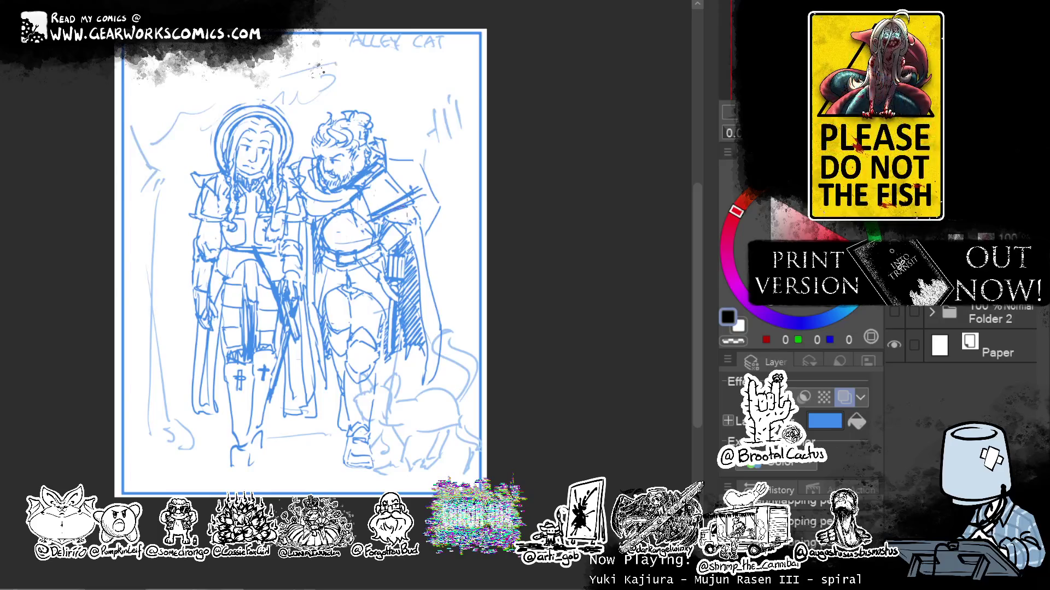
mouse_move(355, 228)
left_mouse_down()
mouse_move(326, 242)
mouse_move(306, 236)
left_mouse_up()
Erase stray strokes near the shoulder and refine the strap beside it.
key("c")
left_click_drag(407, 206, 367, 219)
mouse_move(416, 195)
left_mouse_down()
mouse_move(393, 205)
mouse_move(410, 205)
left_mouse_up()
key("c")
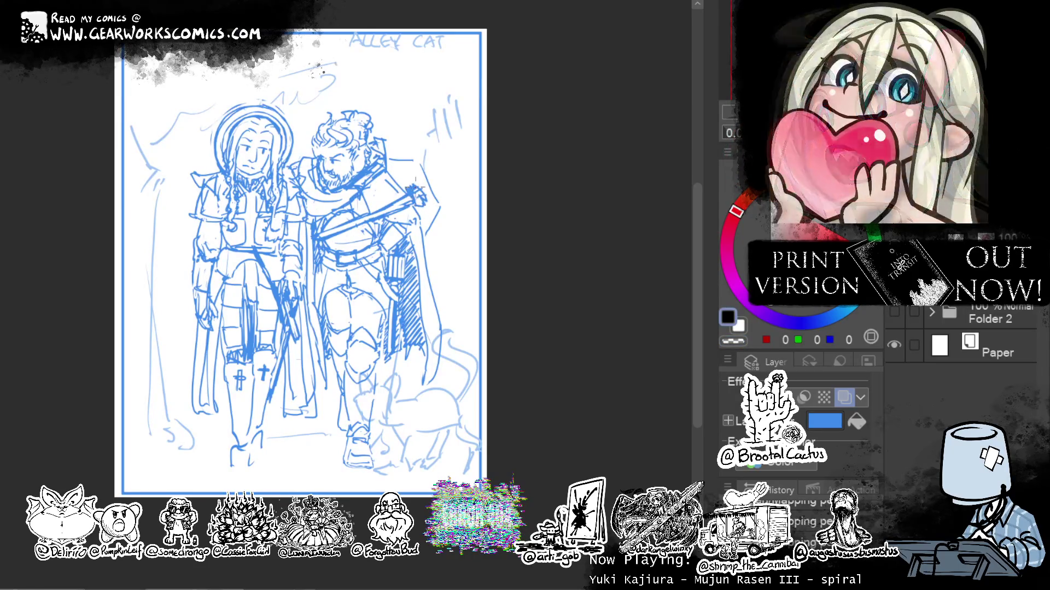
left_click_drag(399, 189, 429, 210)
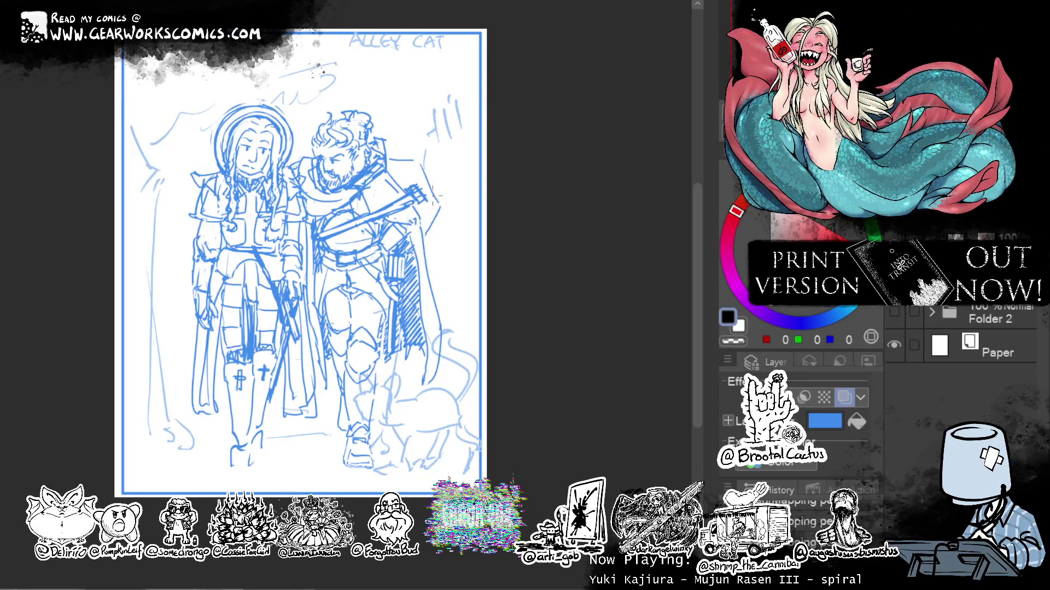
left_click_drag(417, 173, 441, 211)
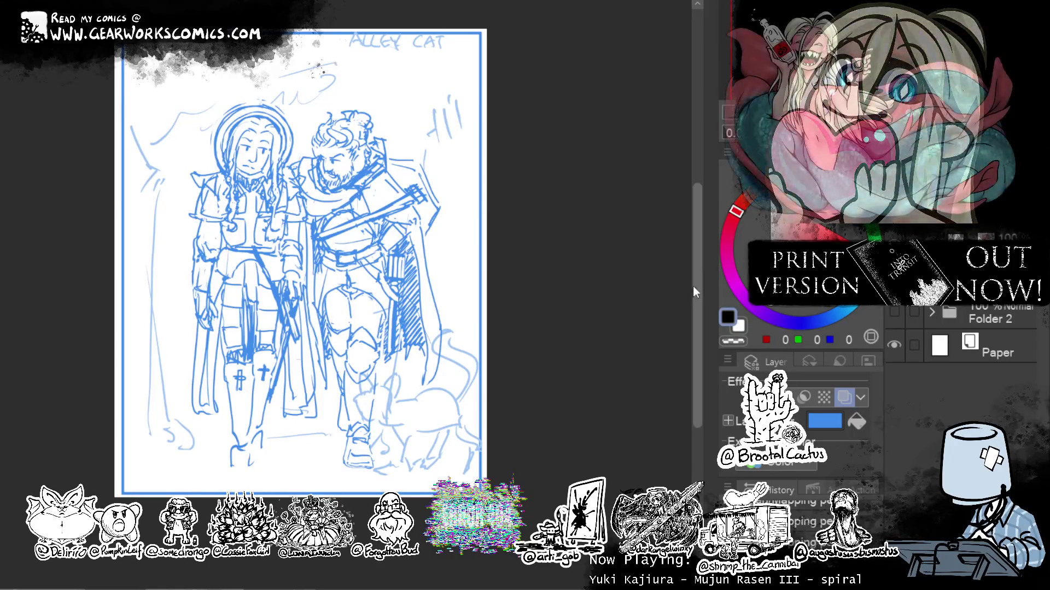
left_click_drag(587, 269, 603, 271)
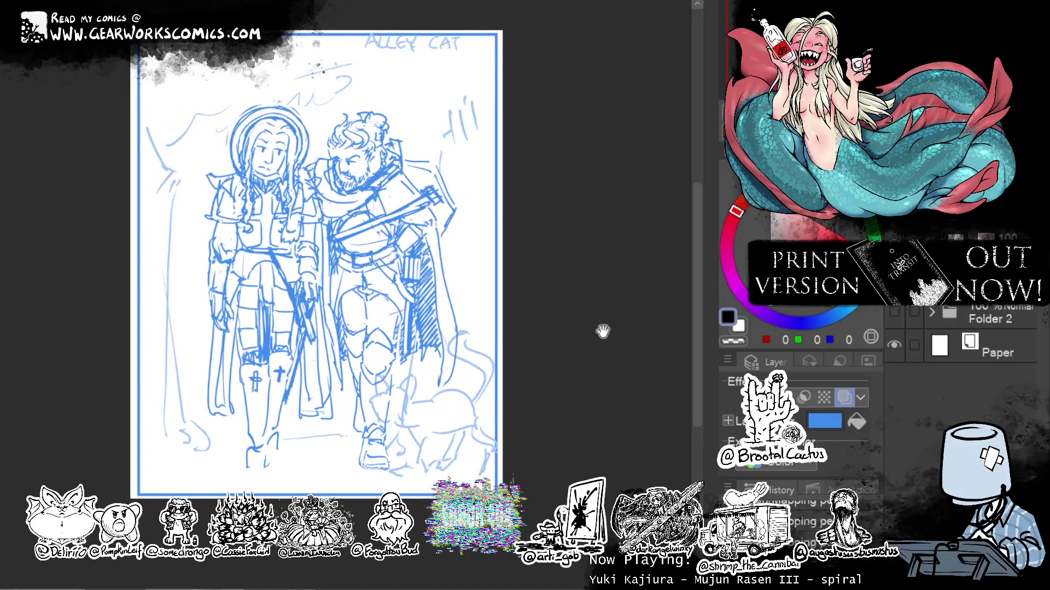
Sketch a long staff down the left side with a blade shaped on top.
left_click_drag(603, 332, 609, 349)
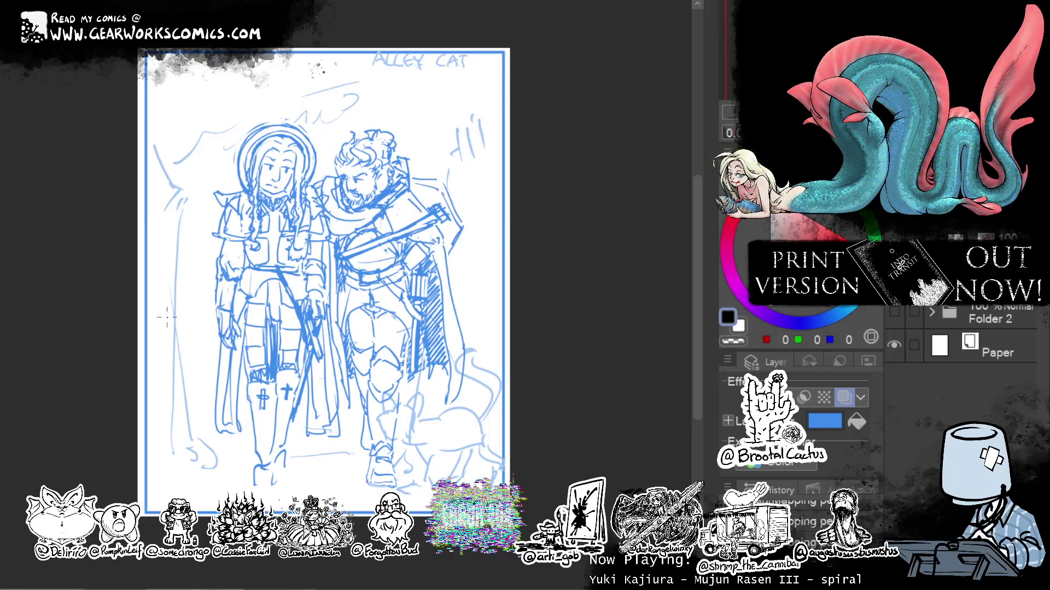
left_click_drag(163, 314, 197, 462)
mouse_move(164, 305)
left_mouse_down()
mouse_move(204, 468)
mouse_move(158, 318)
left_mouse_up()
left_click_drag(185, 410, 176, 375)
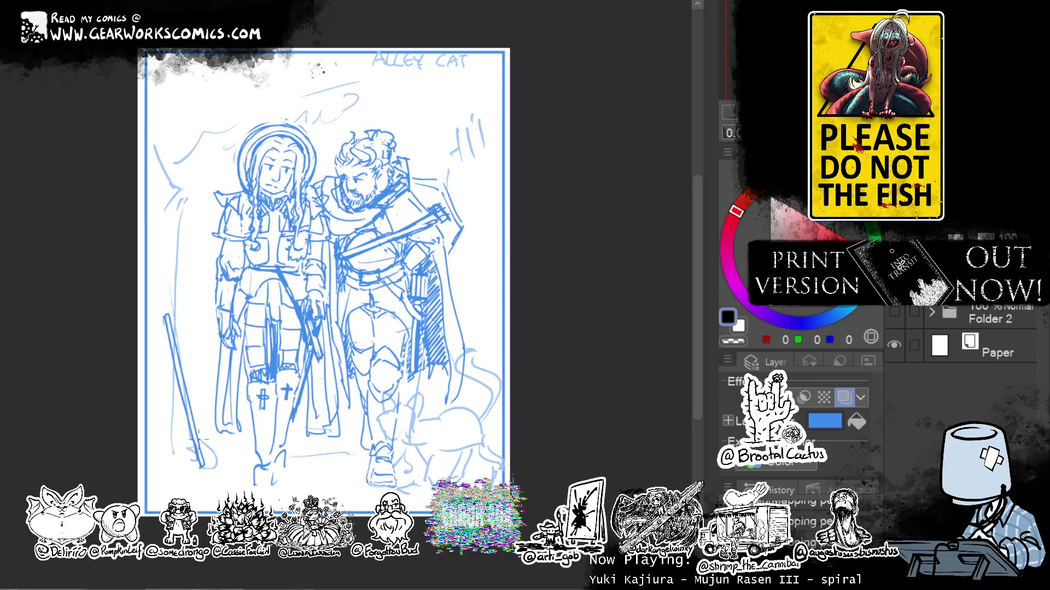
left_click_drag(163, 308, 167, 312)
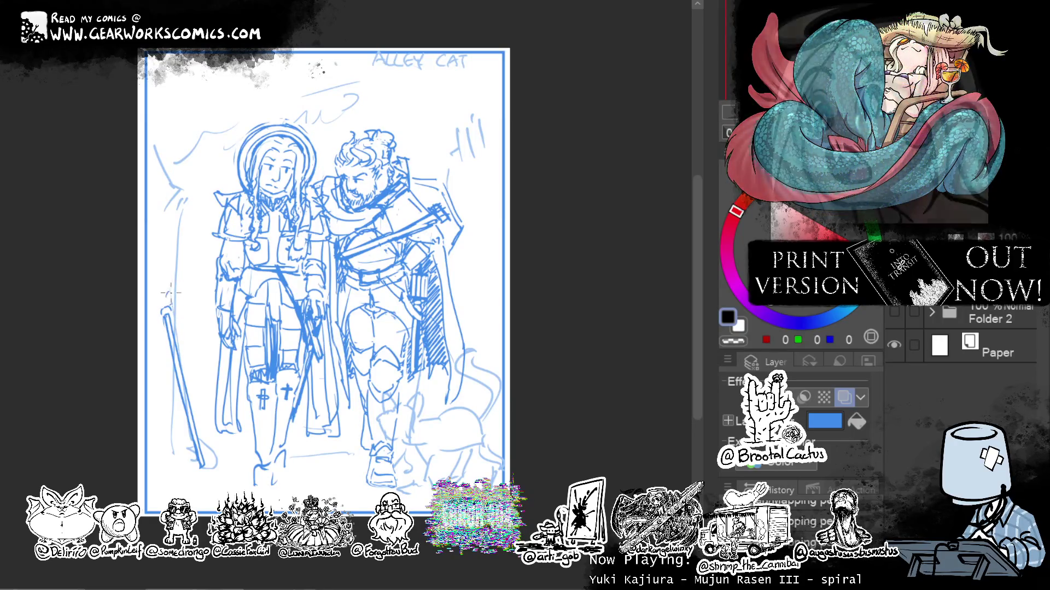
left_click_drag(174, 315, 177, 332)
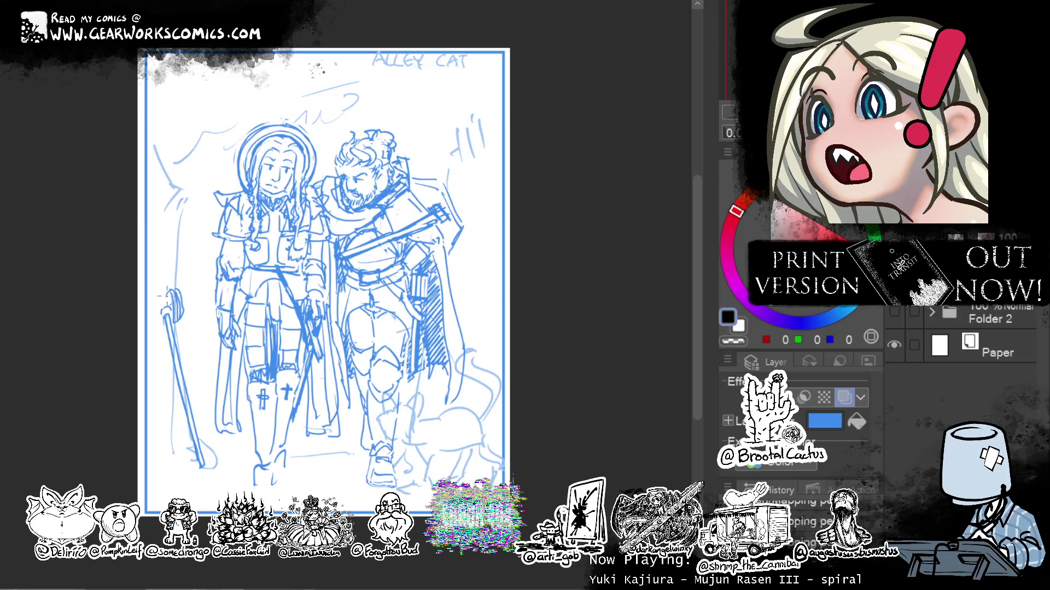
mouse_move(163, 316)
left_mouse_down()
mouse_move(159, 339)
mouse_move(147, 328)
left_mouse_up()
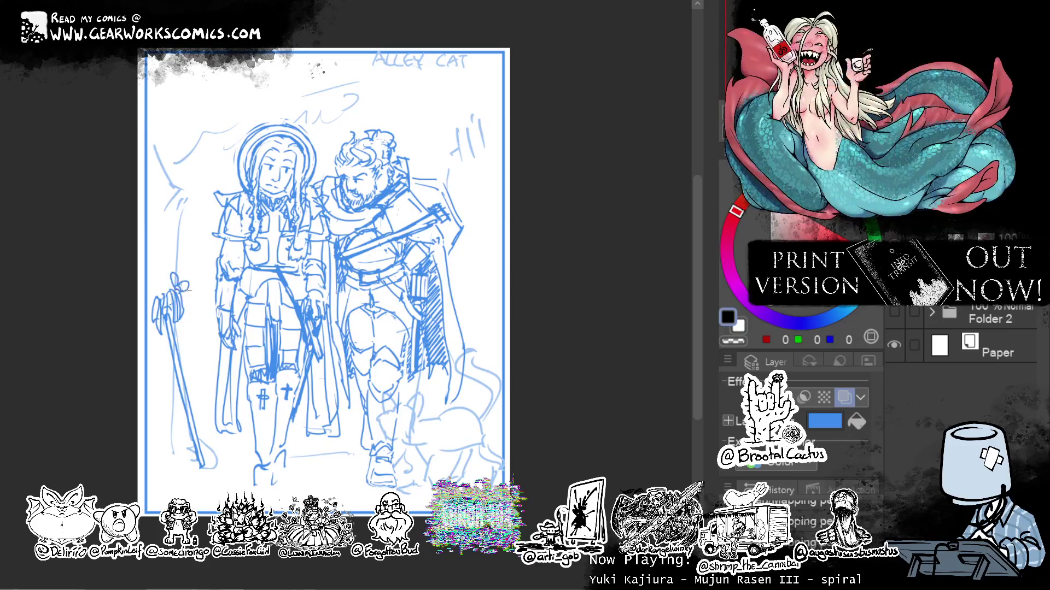
mouse_move(175, 285)
left_mouse_down()
mouse_move(192, 282)
mouse_move(190, 298)
left_mouse_up()
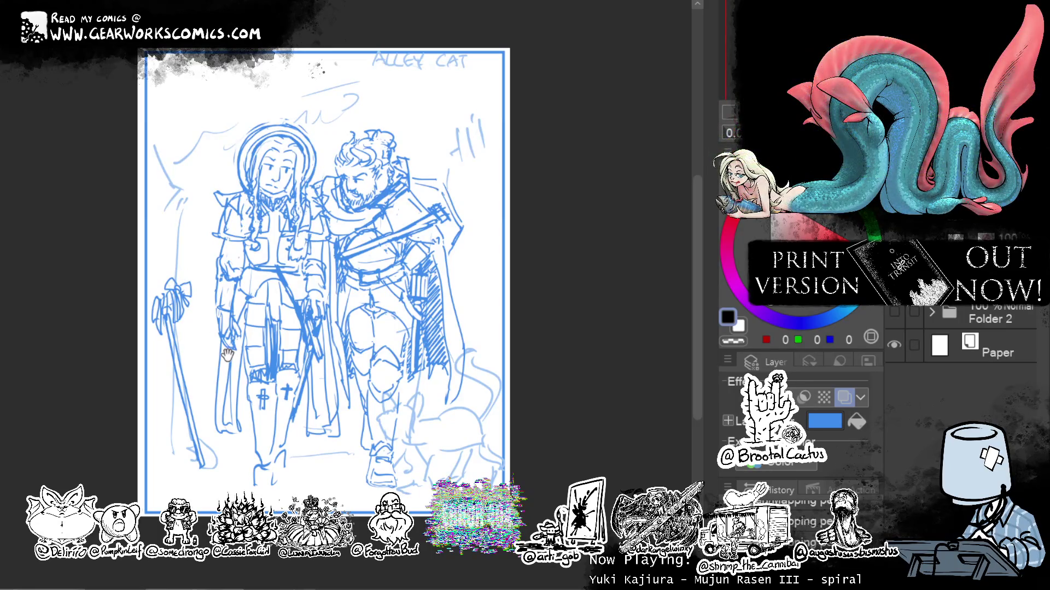
Lasso a freehand selection around the left staff.
left_click_drag(539, 291, 494, 285)
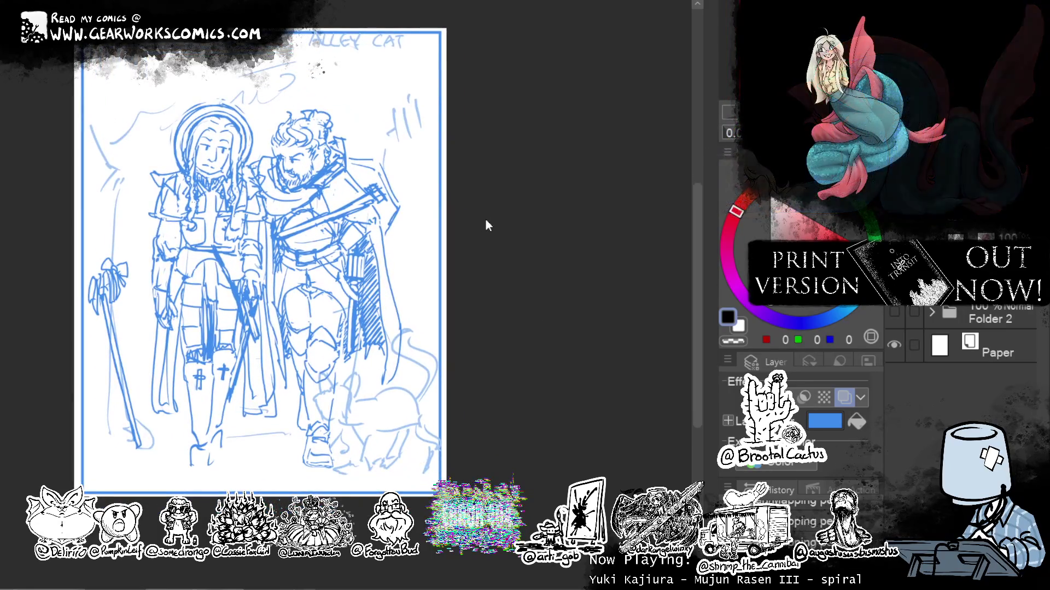
mouse_move(485, 218)
left_mouse_down()
mouse_move(563, 227)
mouse_move(567, 217)
mouse_move(556, 219)
mouse_move(565, 216)
left_mouse_up()
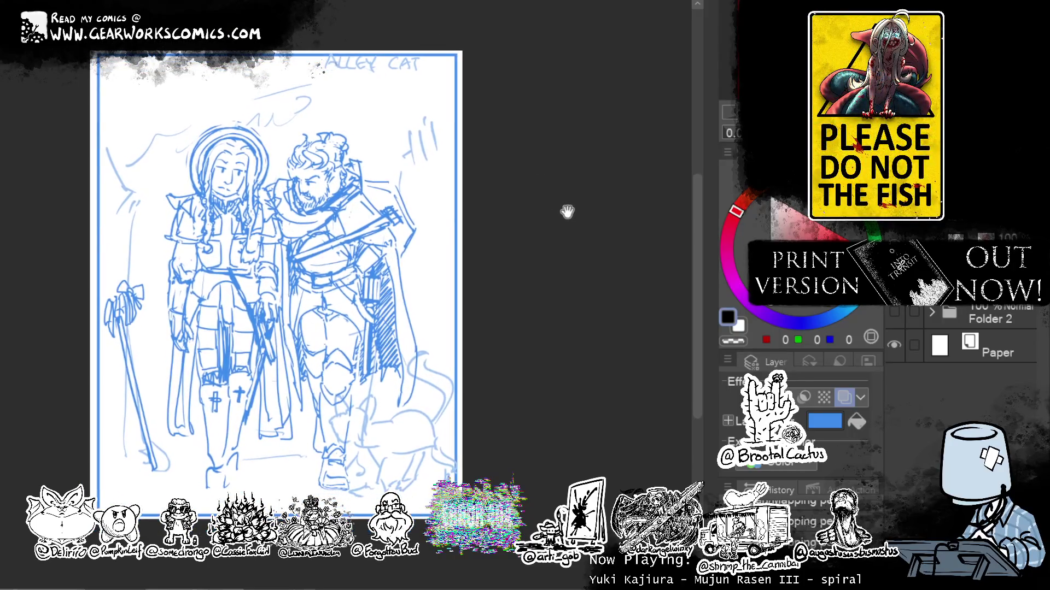
mouse_move(164, 320)
left_mouse_down()
mouse_move(167, 391)
mouse_move(90, 298)
mouse_move(155, 258)
left_mouse_up()
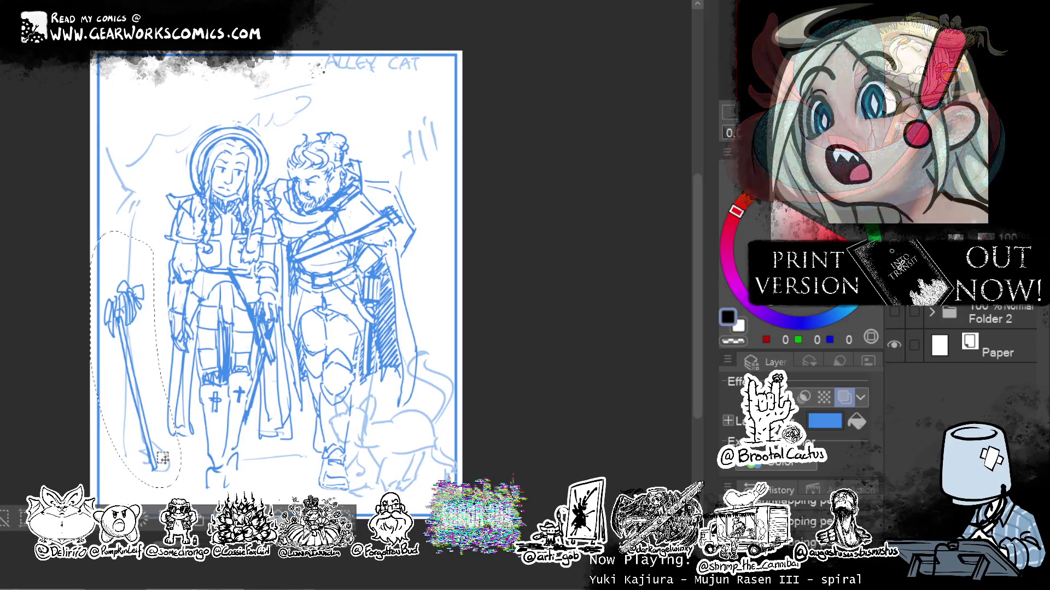
Rotate the lassoed staff slightly upright with Free Transform and commit it.
left_click(145, 520)
left_click_drag(164, 493, 252, 446)
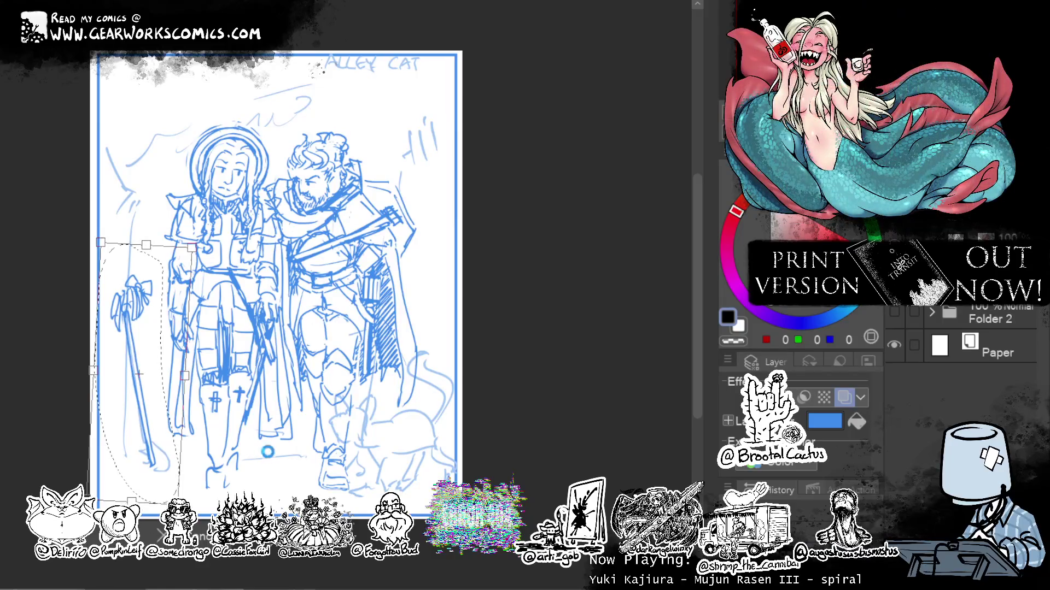
key("Return")
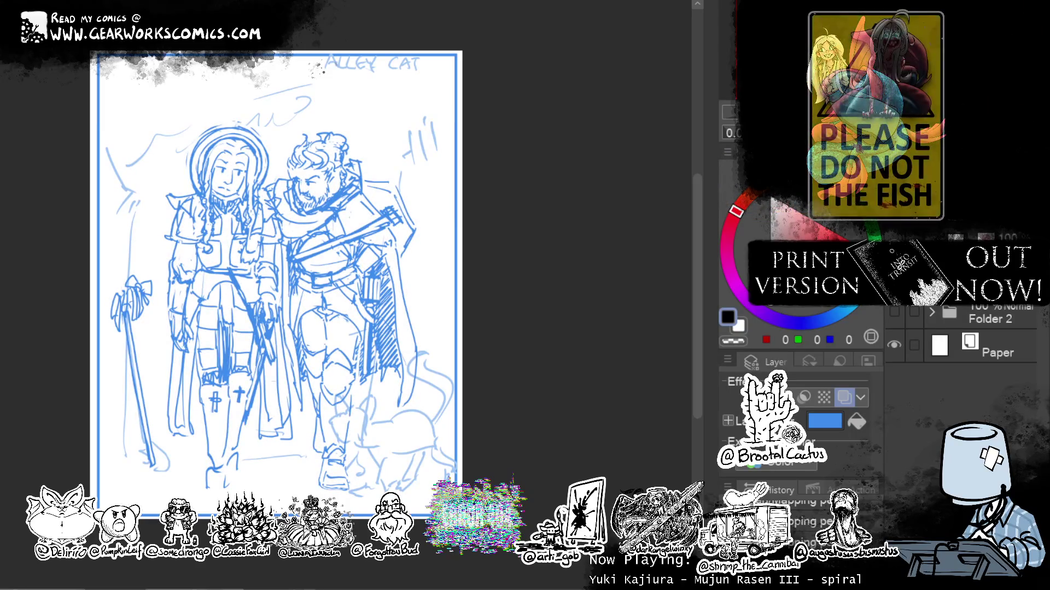
mouse_move(489, 190)
left_mouse_down()
mouse_move(501, 207)
mouse_move(482, 198)
left_mouse_up()
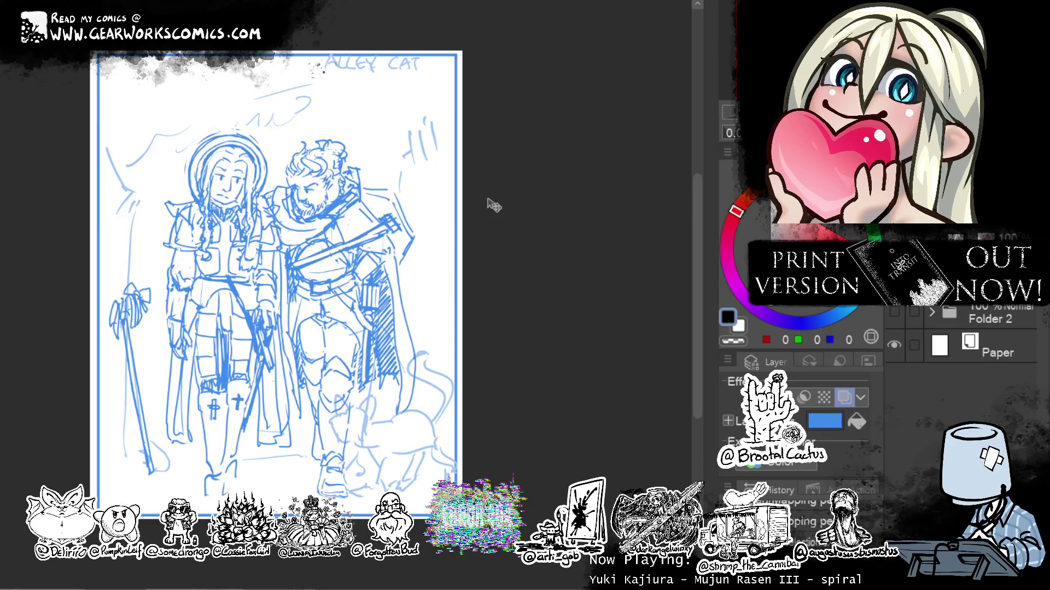
Add Layer 1 Copy above the sketch and draw an oval cat's head in black.
mouse_move(569, 312)
left_mouse_down()
mouse_move(577, 241)
mouse_move(563, 291)
mouse_move(584, 286)
mouse_move(585, 306)
left_mouse_up()
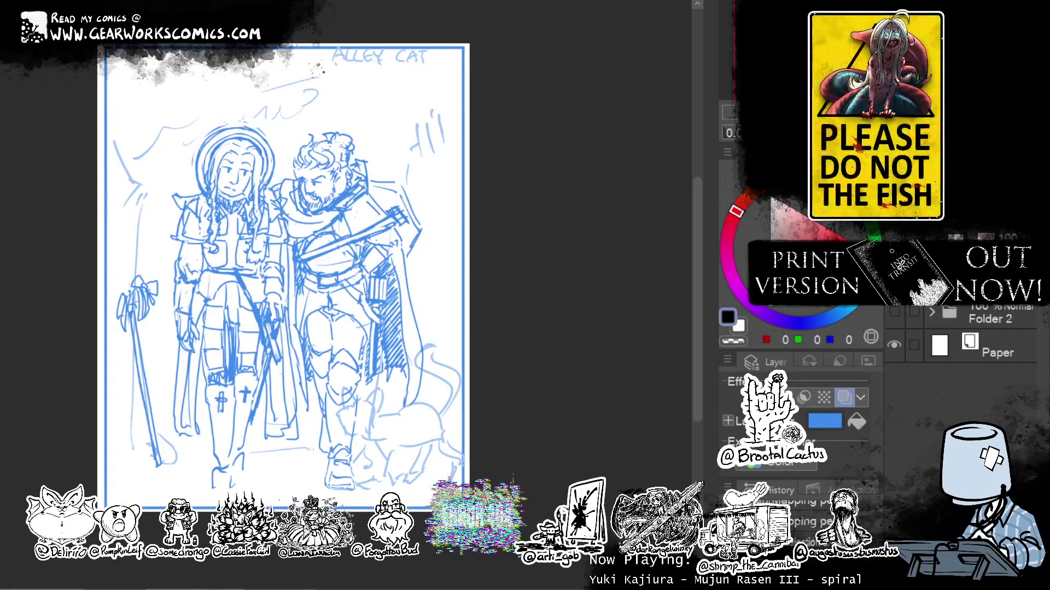
left_click_drag(679, 213, 693, 221)
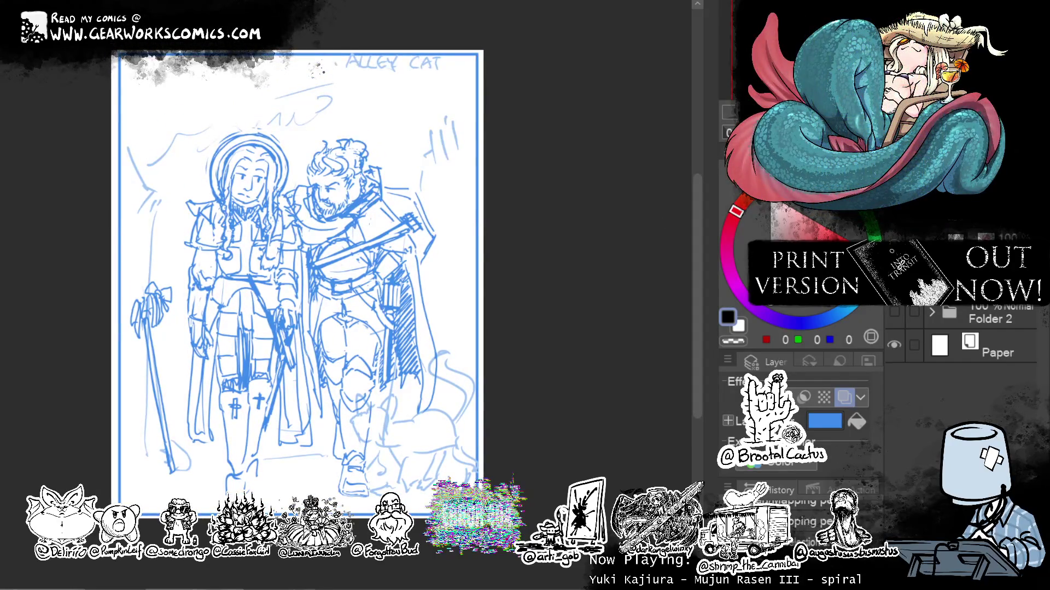
key("ctrl+c")
key("ctrl+v")
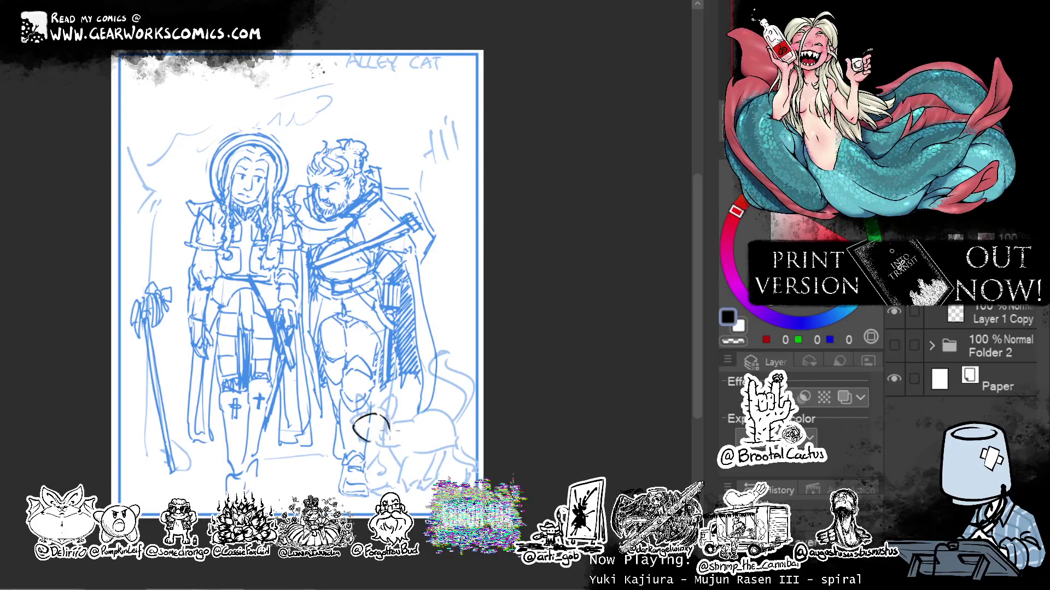
mouse_move(385, 423)
left_mouse_down()
mouse_move(390, 435)
mouse_move(354, 405)
mouse_move(394, 409)
left_mouse_up()
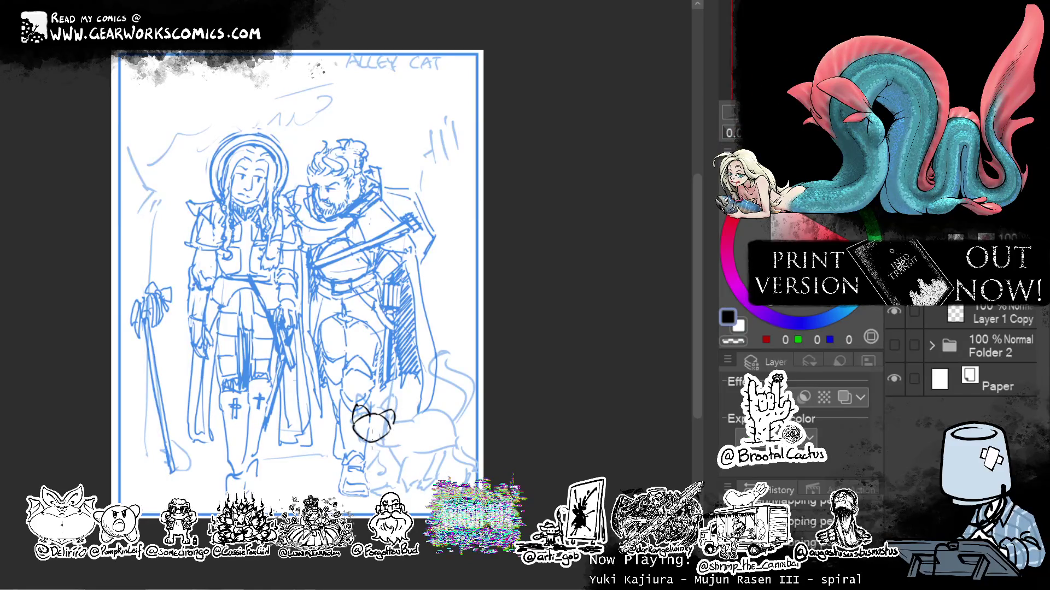
Draw the cat's back and belly lines out from its head, with a short mark below.
mouse_move(374, 426)
left_mouse_down()
mouse_move(391, 446)
mouse_move(436, 414)
mouse_move(451, 437)
left_mouse_up()
key("ctrl+z")
key("ctrl+z")
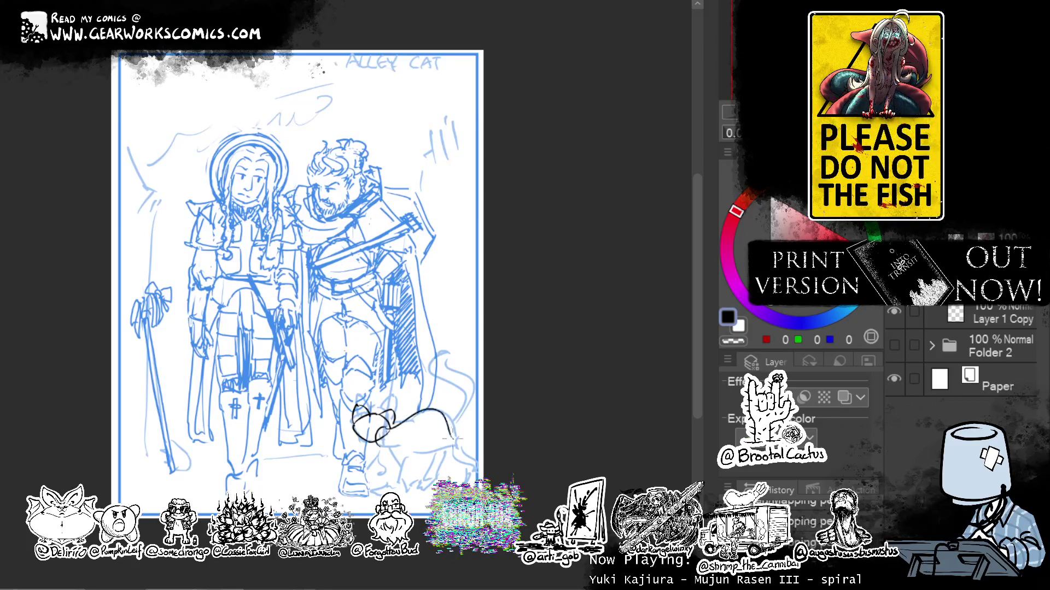
left_click_drag(379, 446, 433, 445)
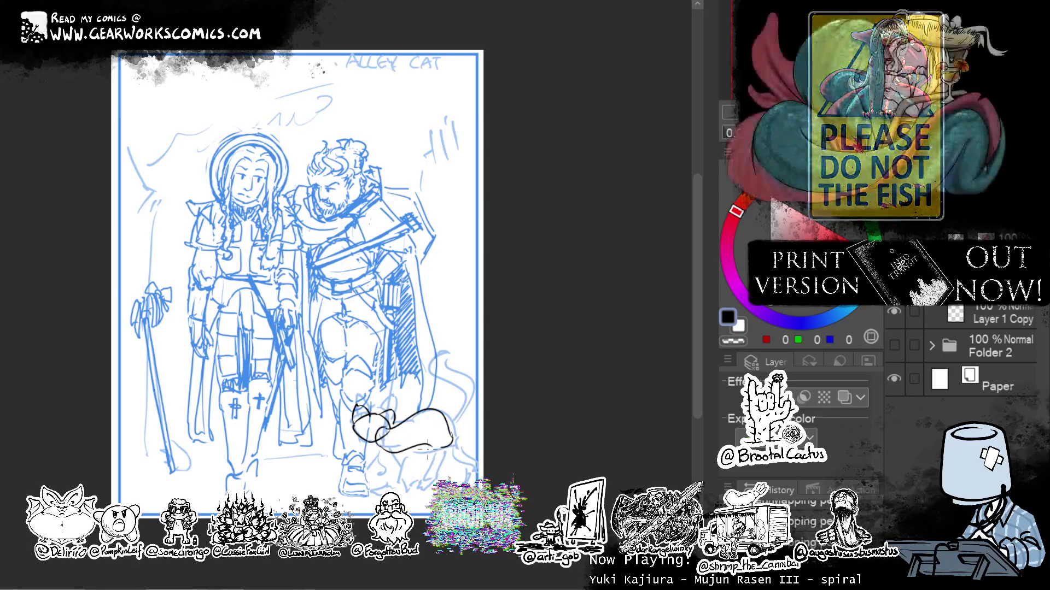
mouse_move(385, 446)
left_mouse_down()
mouse_move(402, 464)
mouse_move(387, 490)
mouse_move(397, 491)
left_mouse_up()
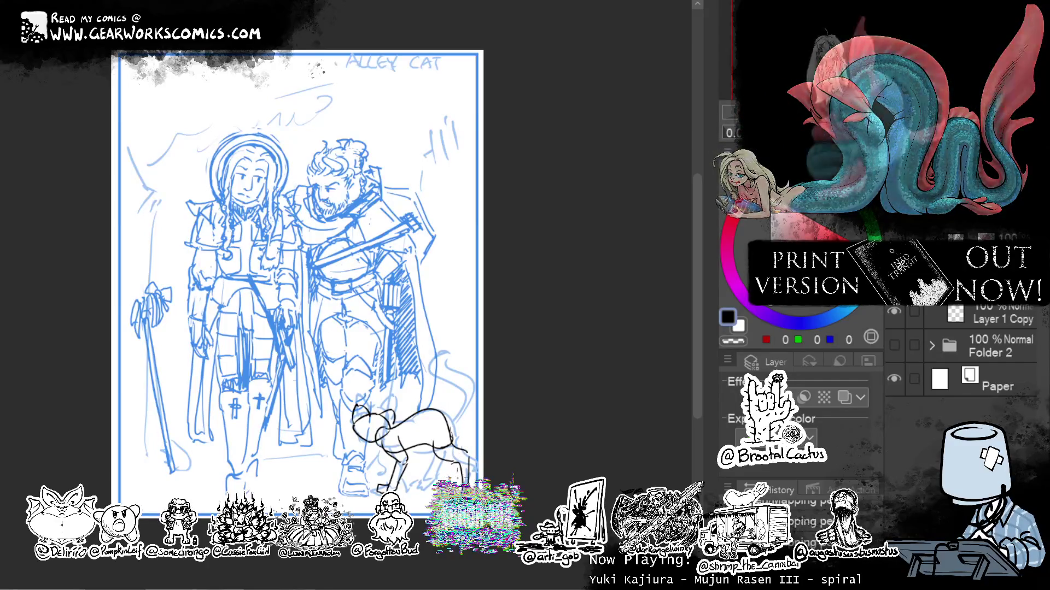
Add a cat leg and the tail rising upward from its back.
mouse_move(443, 453)
left_mouse_down()
mouse_move(434, 481)
mouse_move(416, 488)
left_mouse_up()
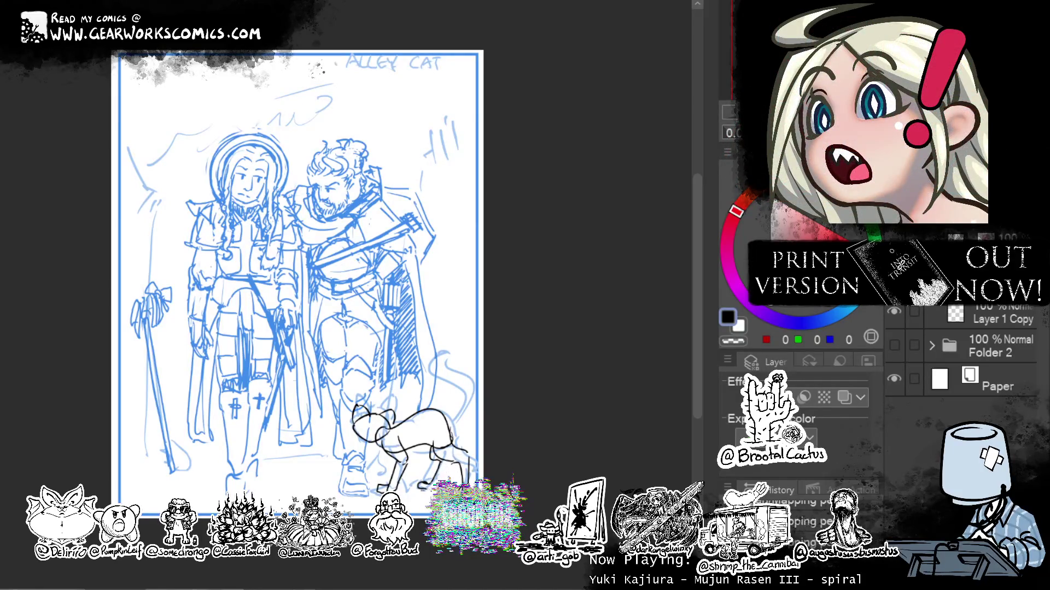
left_click_drag(446, 424, 464, 403)
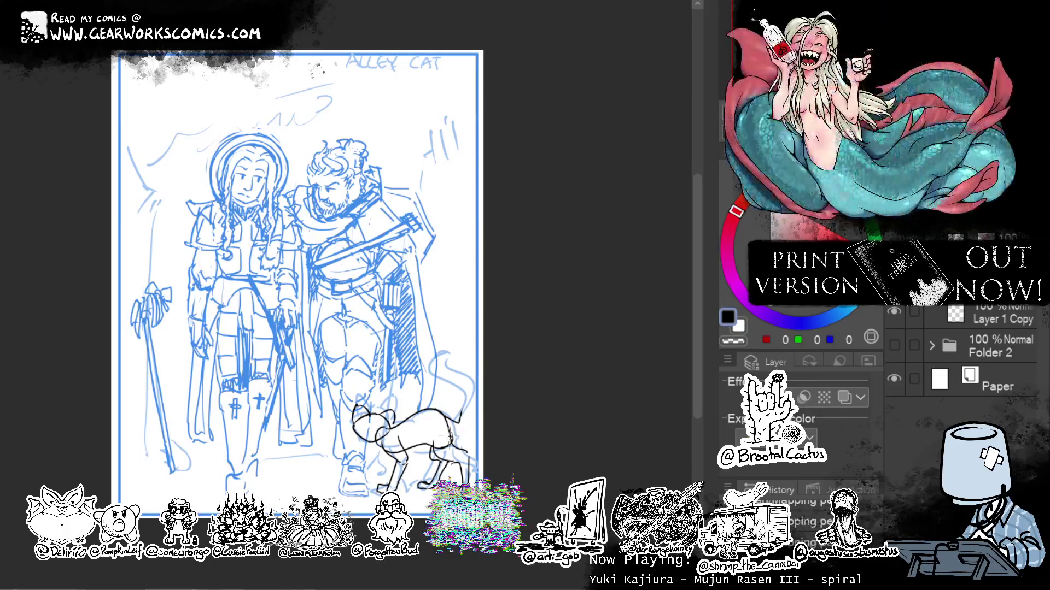
mouse_move(461, 420)
left_mouse_down()
mouse_move(464, 395)
mouse_move(451, 393)
mouse_move(440, 343)
mouse_move(456, 355)
left_mouse_up()
key("ctrl+z")
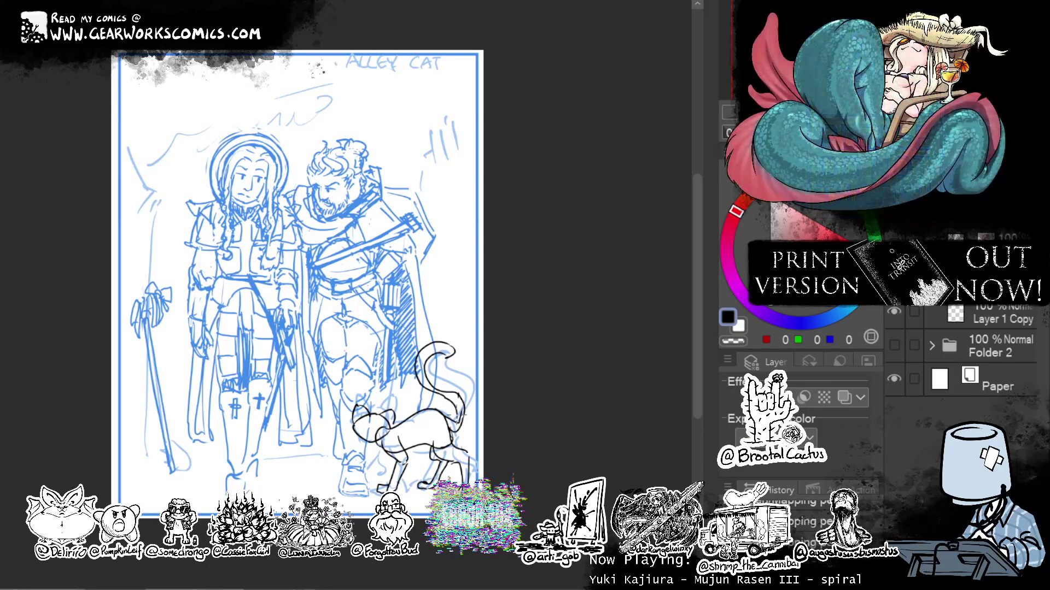
Scroll up to reveal the File > Recent list of recently opened files.
scroll(692, 207, "up", 1)
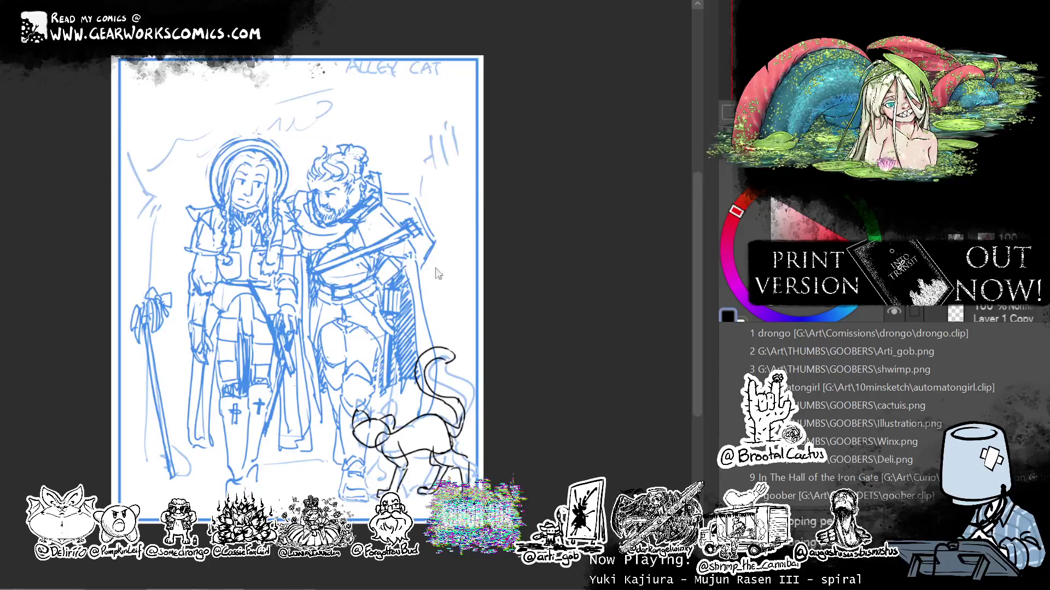
Dismiss the recent-files popup by clicking on the canvas.
left_click(593, 300)
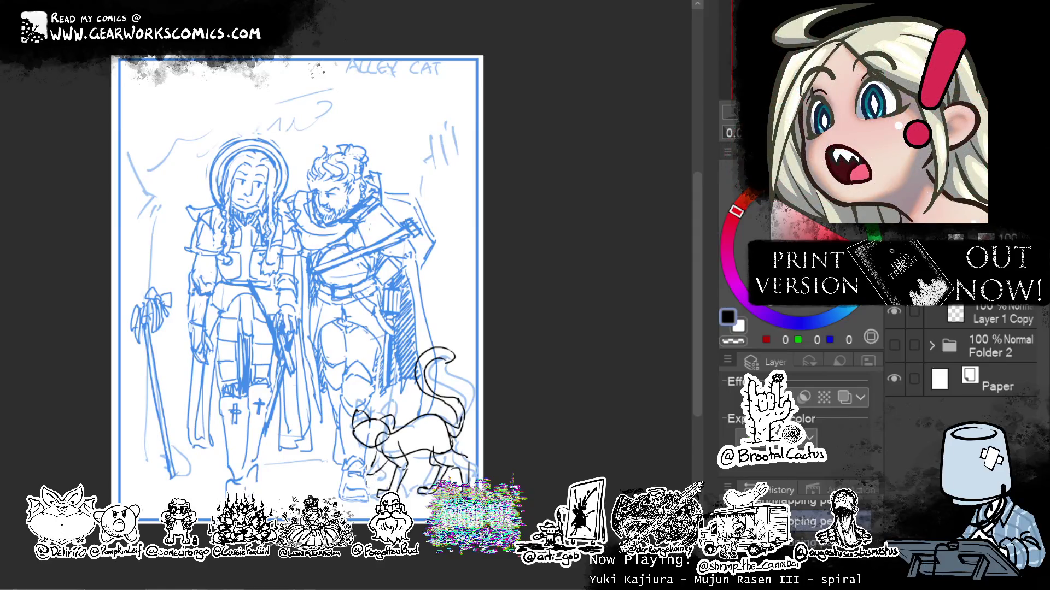
key("ctrl+Tab")
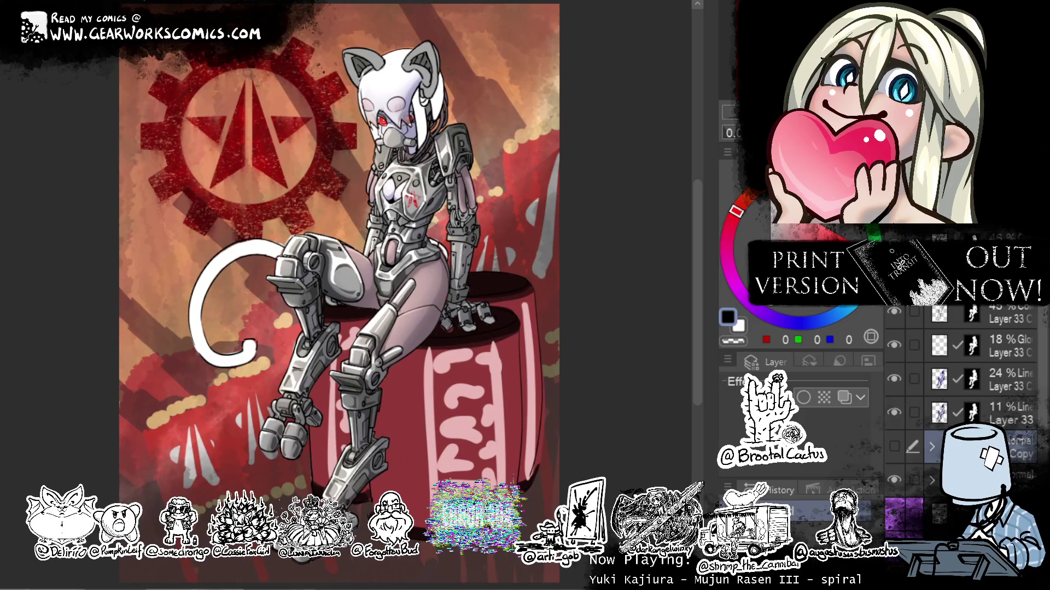
scroll(962, 410, "down", 3)
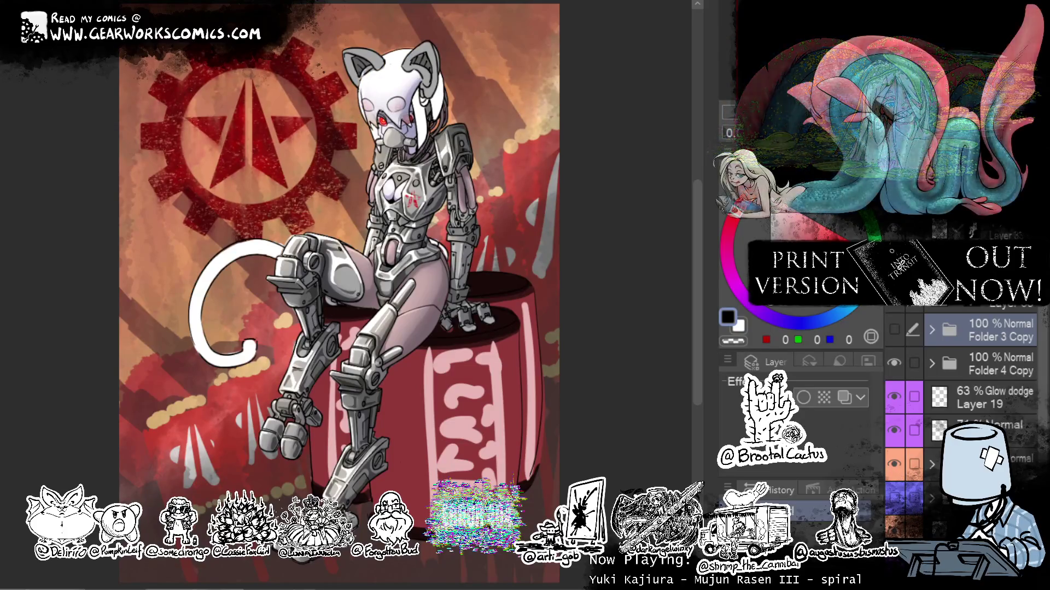
left_click(894, 464)
left_click(894, 464)
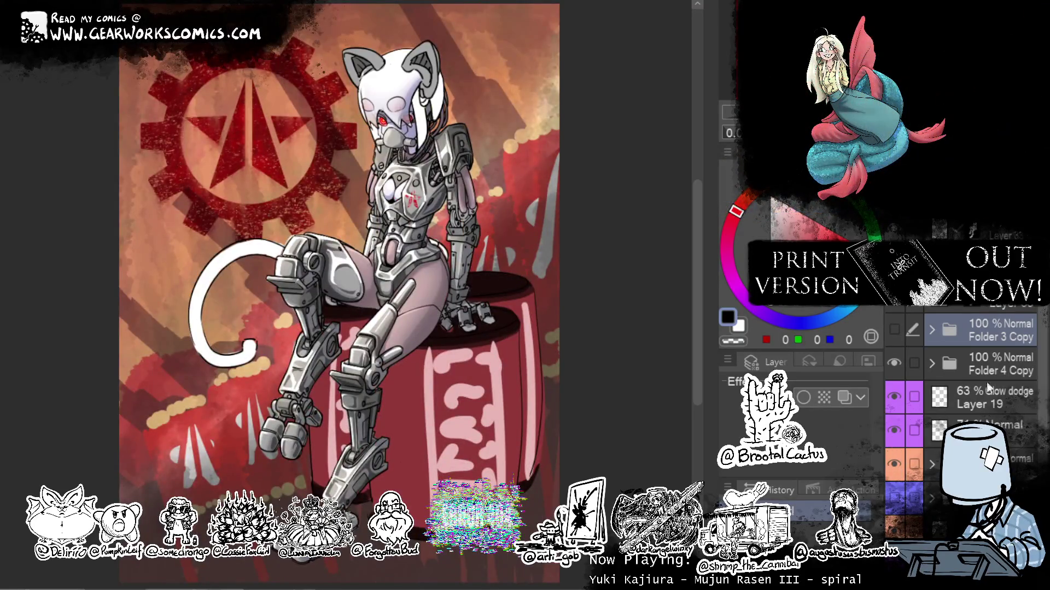
left_click(895, 362)
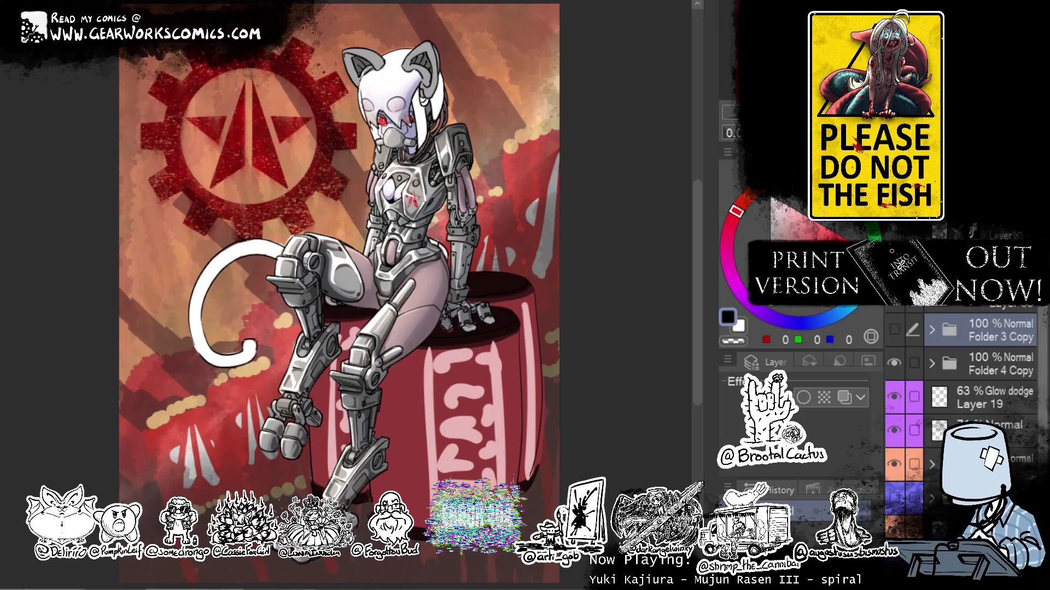
scroll(895, 365, "up", 3)
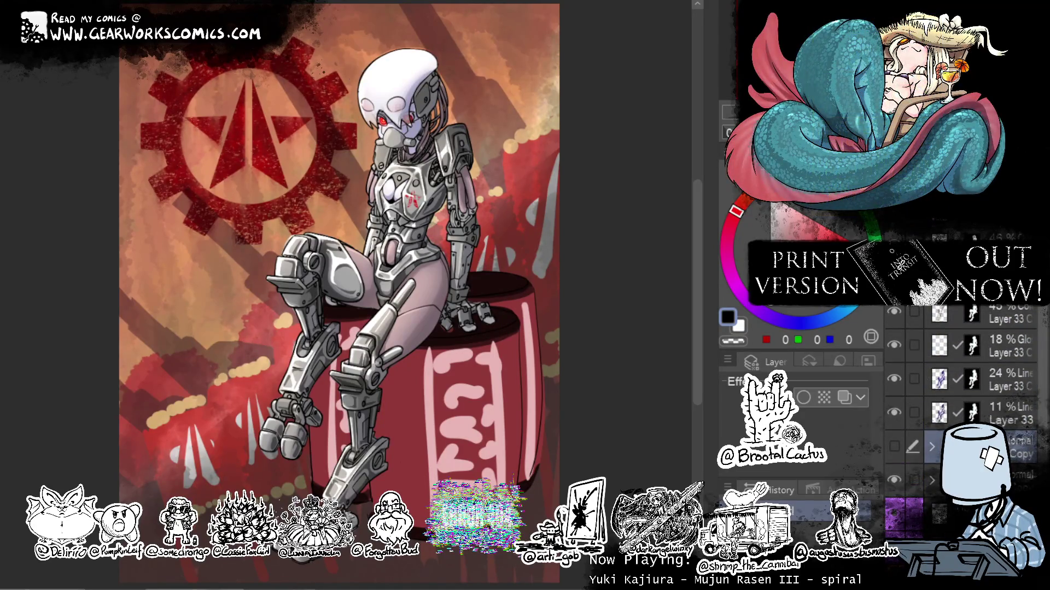
left_click(893, 311)
left_click(893, 312)
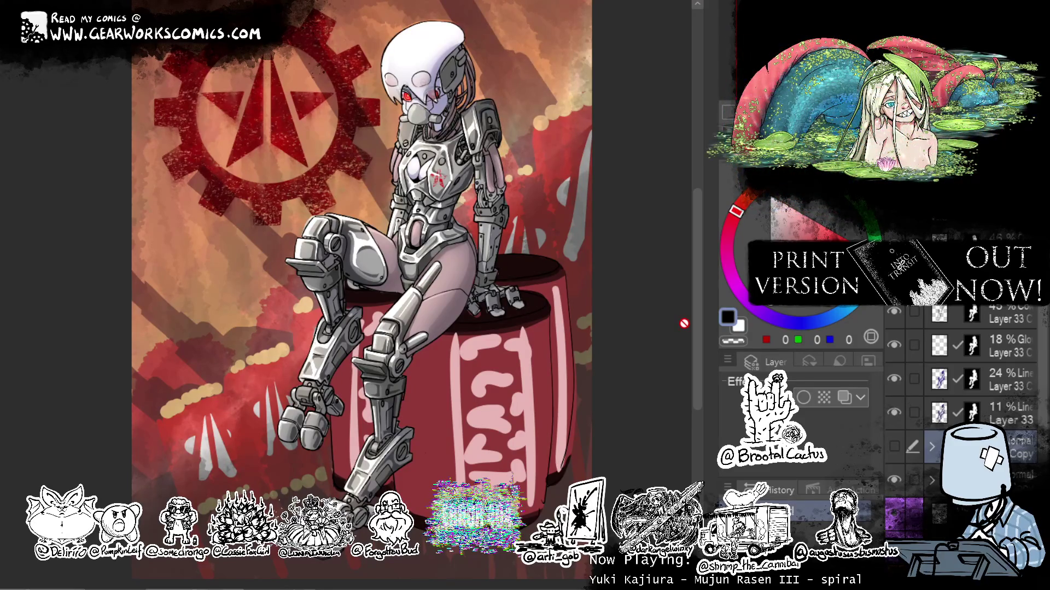
key("ctrl+z")
key("ctrl+z")
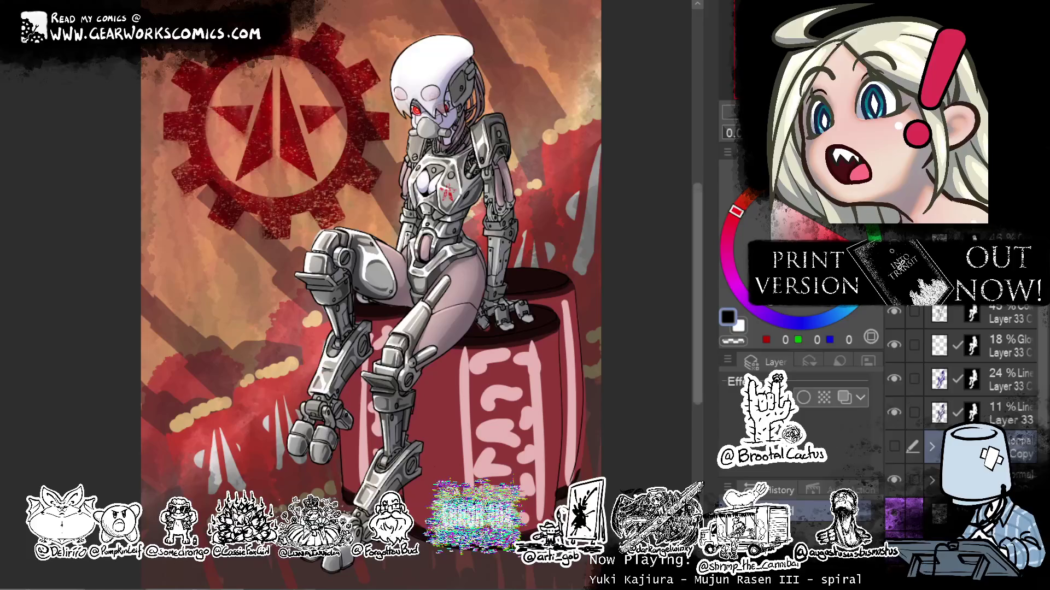
scroll(520, 323, "up", 2)
scroll(520, 323, "down", 2)
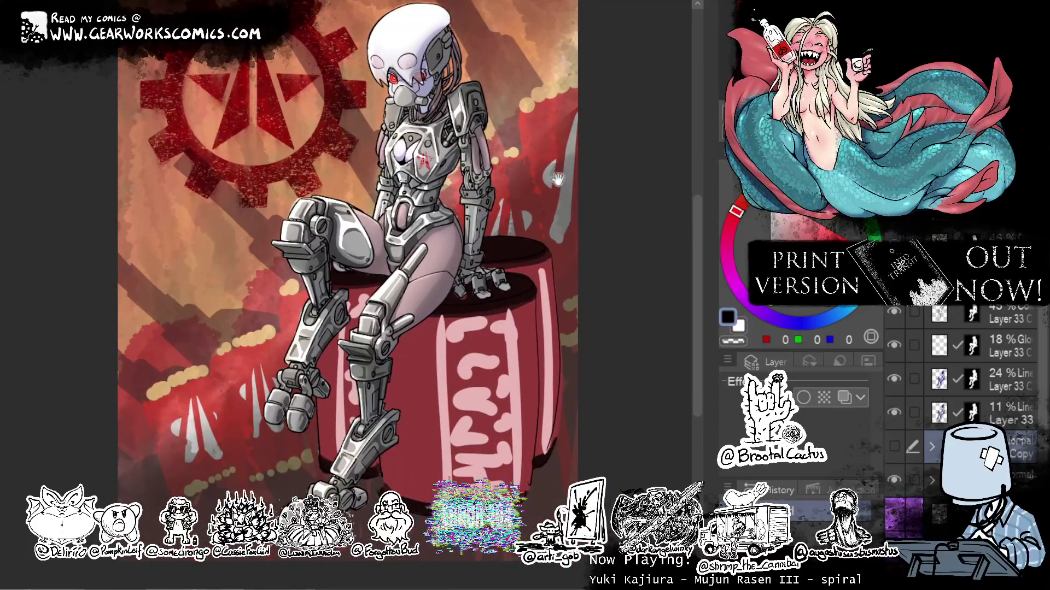
left_click_drag(197, 392, 553, 283)
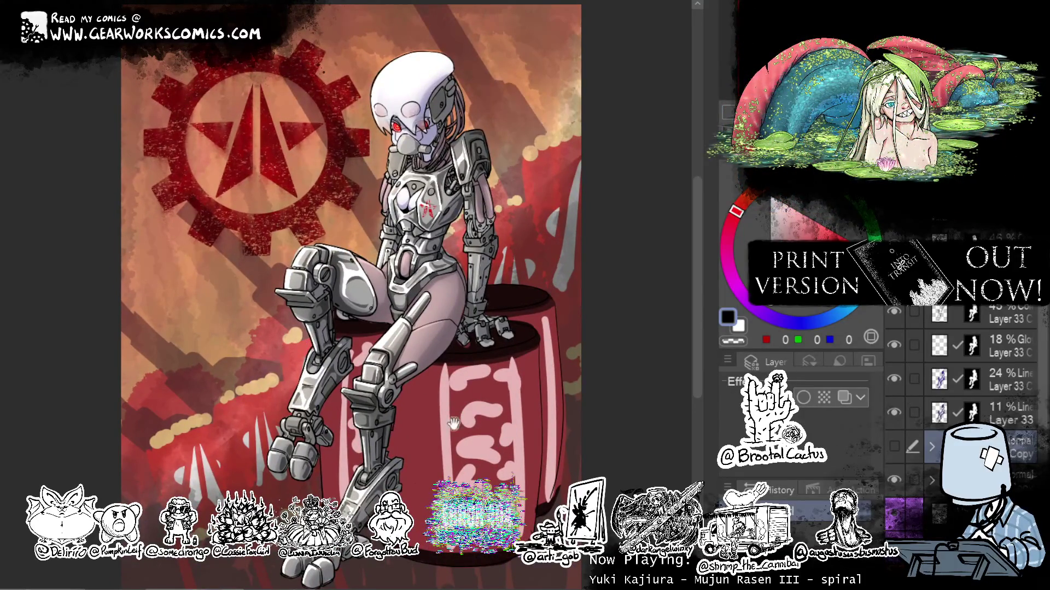
scroll(461, 424, "up", 1)
scroll(514, 438, "up", 1)
scroll(491, 424, "down", 4)
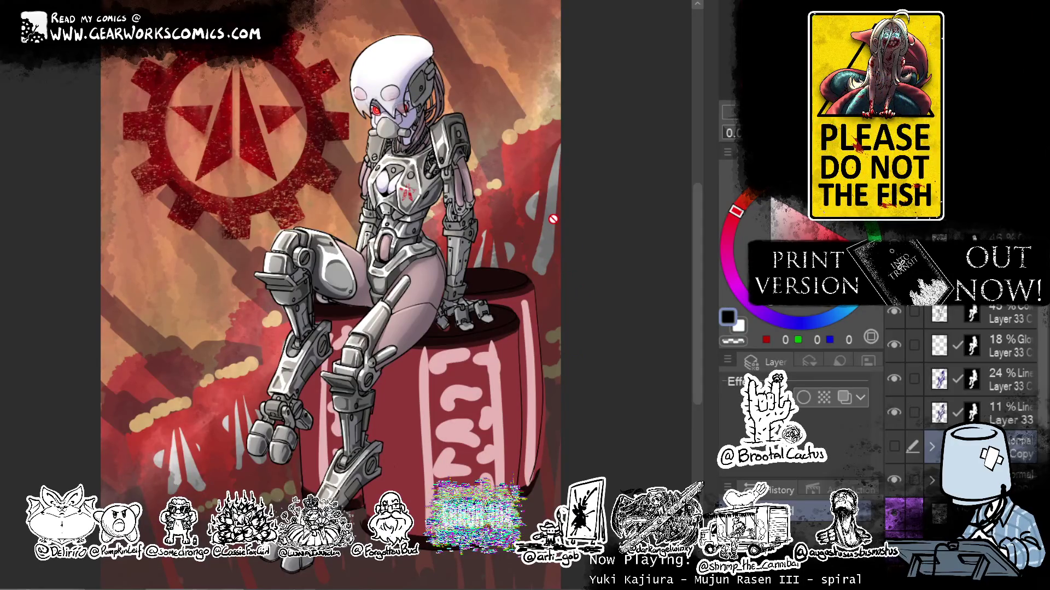
scroll(553, 219, "down", 2)
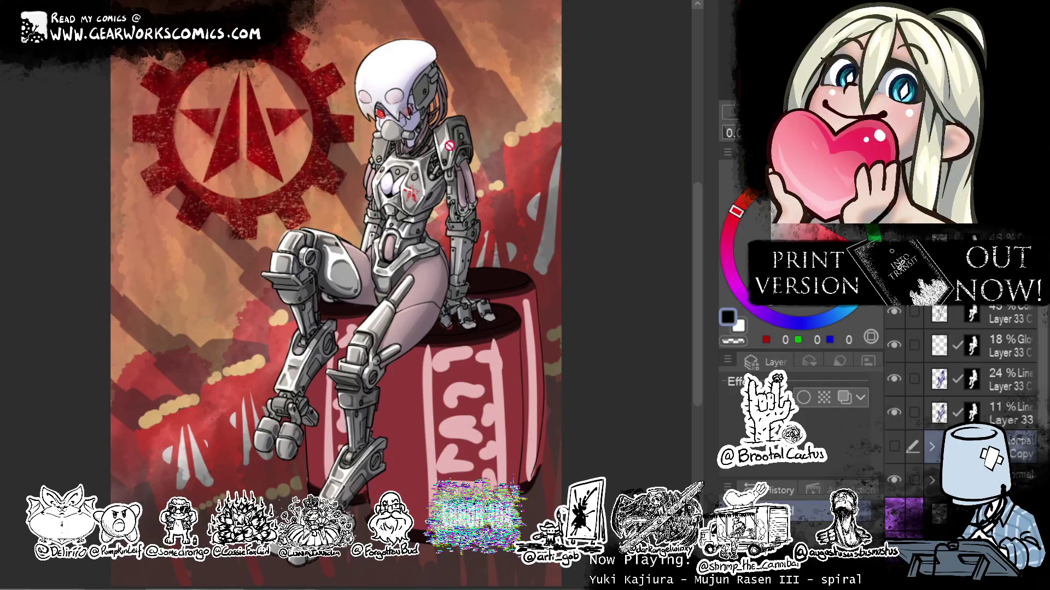
scroll(336, 296, "up", 3)
scroll(336, 295, "down", 3)
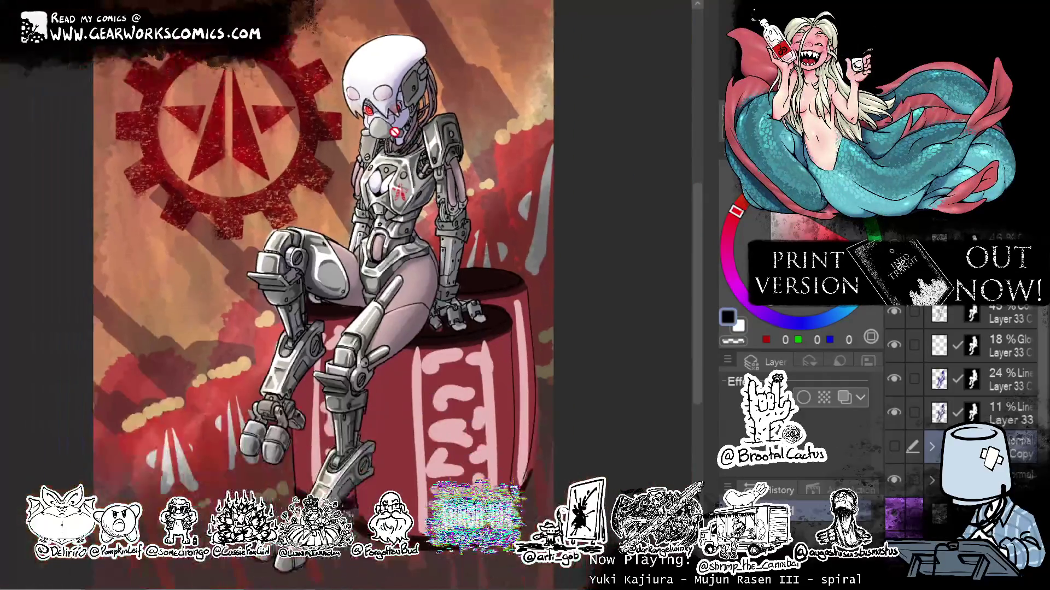
Return to the 'ALLEY CAT' sketch page and lasso the black cat's feet.
key("ctrl+z")
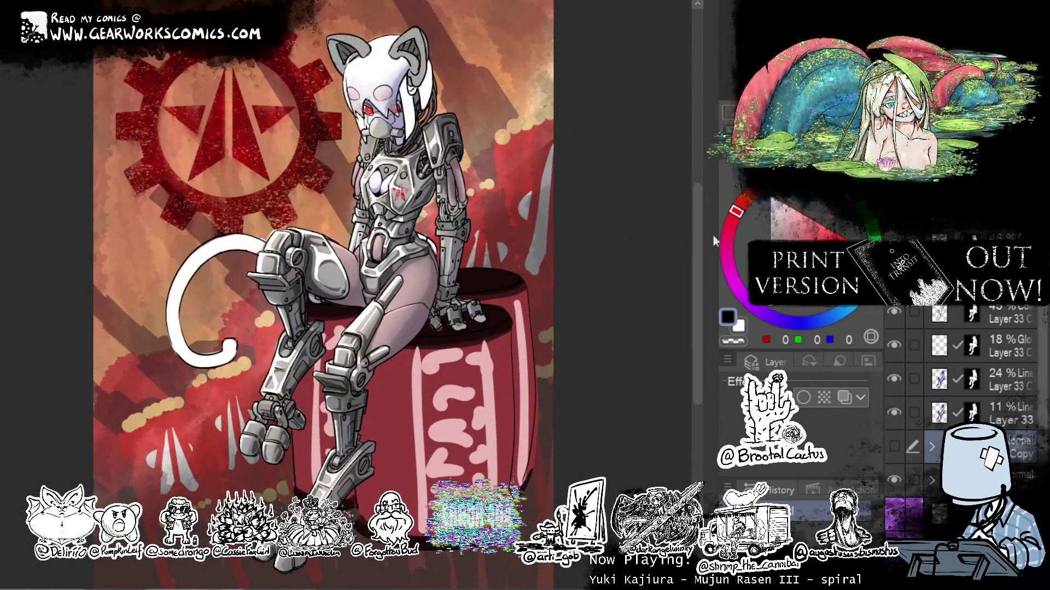
scroll(465, 159, "down", 1)
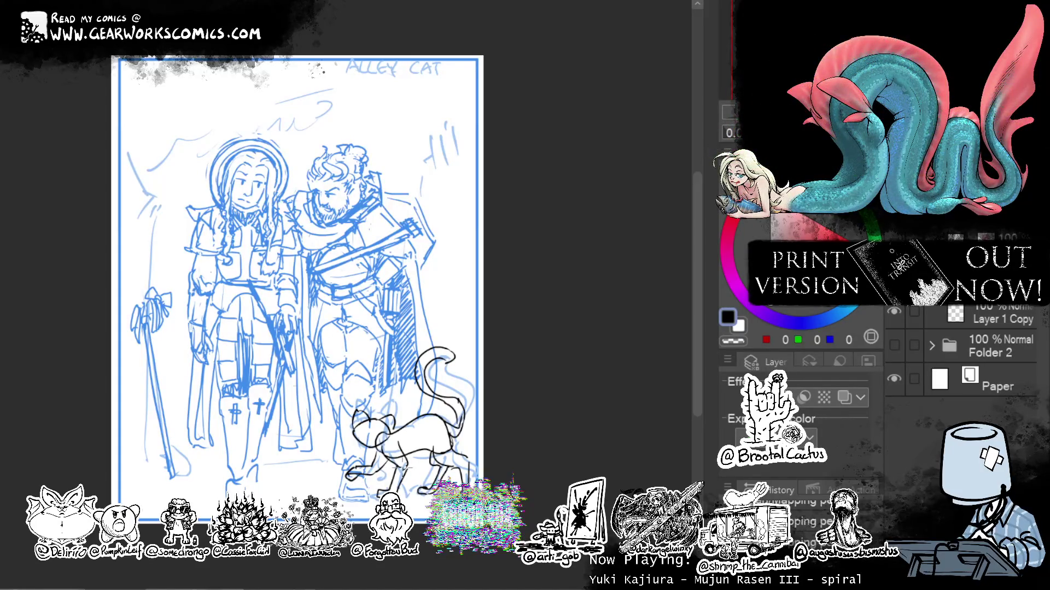
left_click_drag(366, 465, 416, 510)
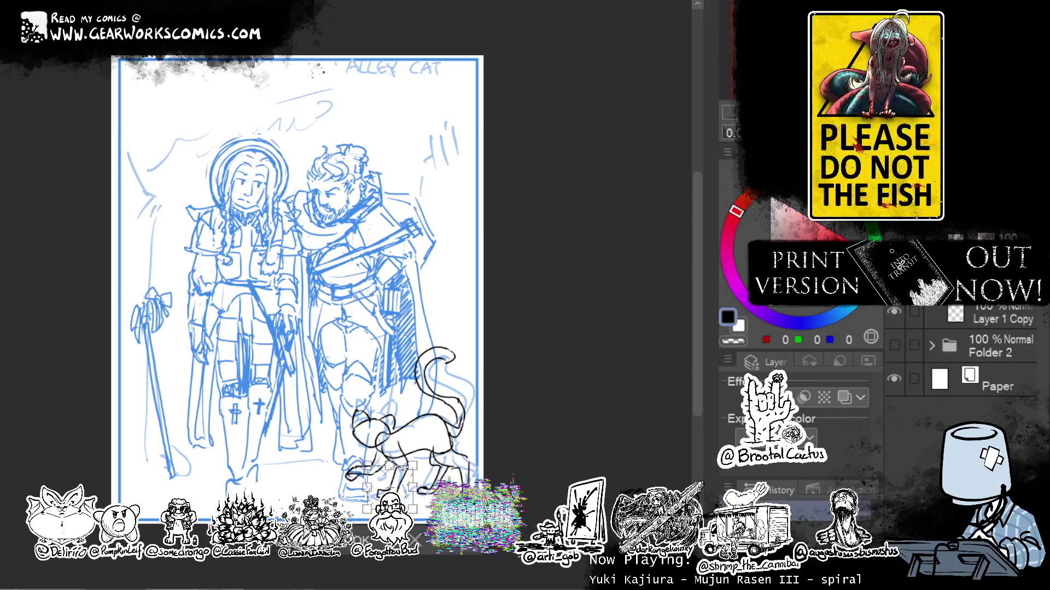
Rotate the selected cat feet to a corrected angle and commit the transform.
mouse_move(520, 311)
left_mouse_down()
mouse_move(421, 537)
mouse_move(416, 512)
left_mouse_up()
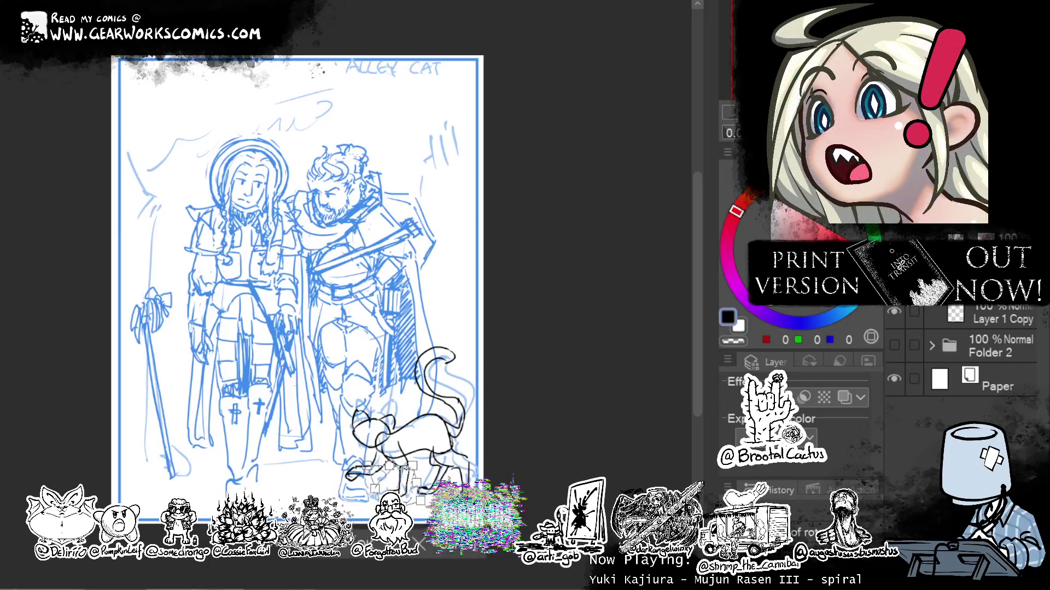
mouse_move(417, 511)
left_mouse_down()
mouse_move(429, 501)
mouse_move(431, 548)
left_mouse_up()
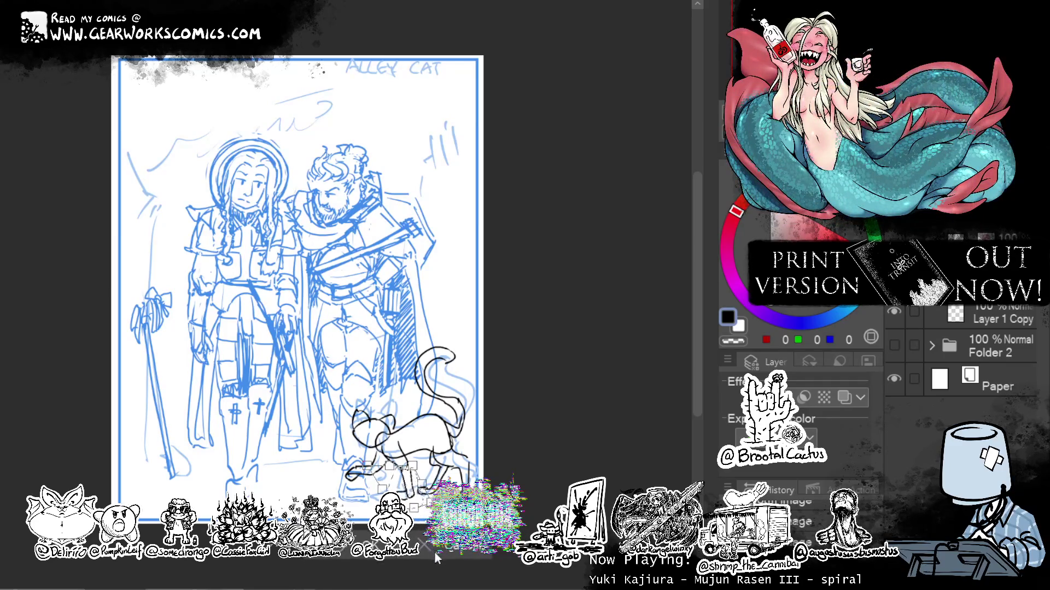
key("Return")
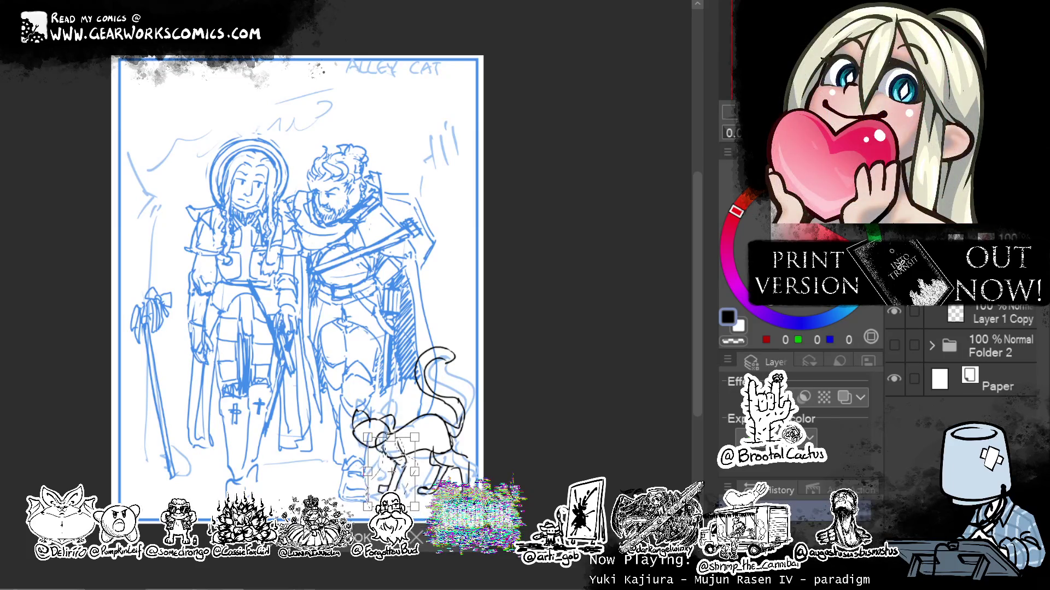
Commit the cat transform and touch up its leg lines, toggling between transparent and black.
key("Return")
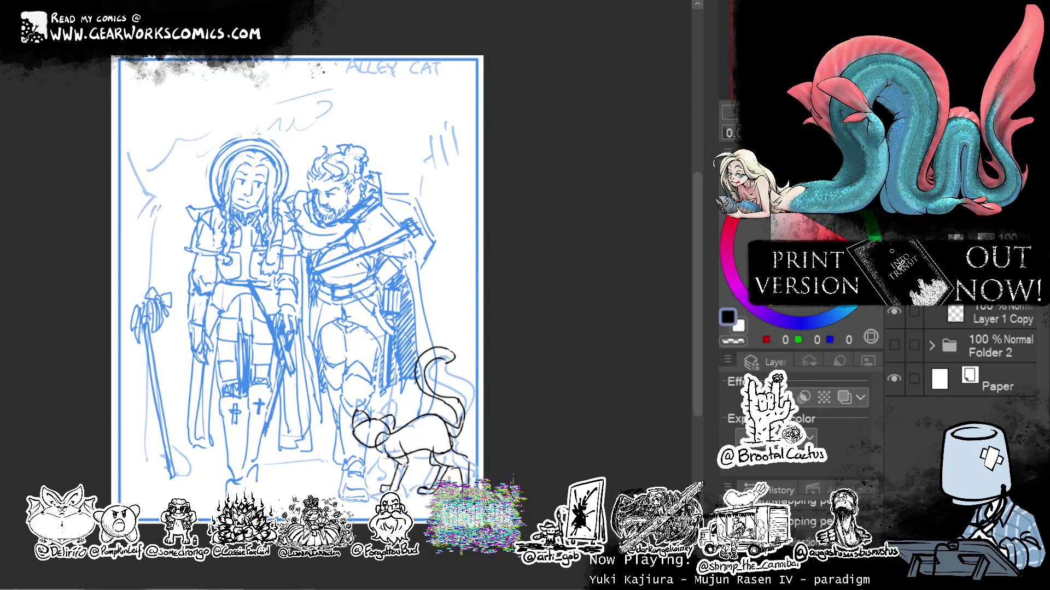
key("c")
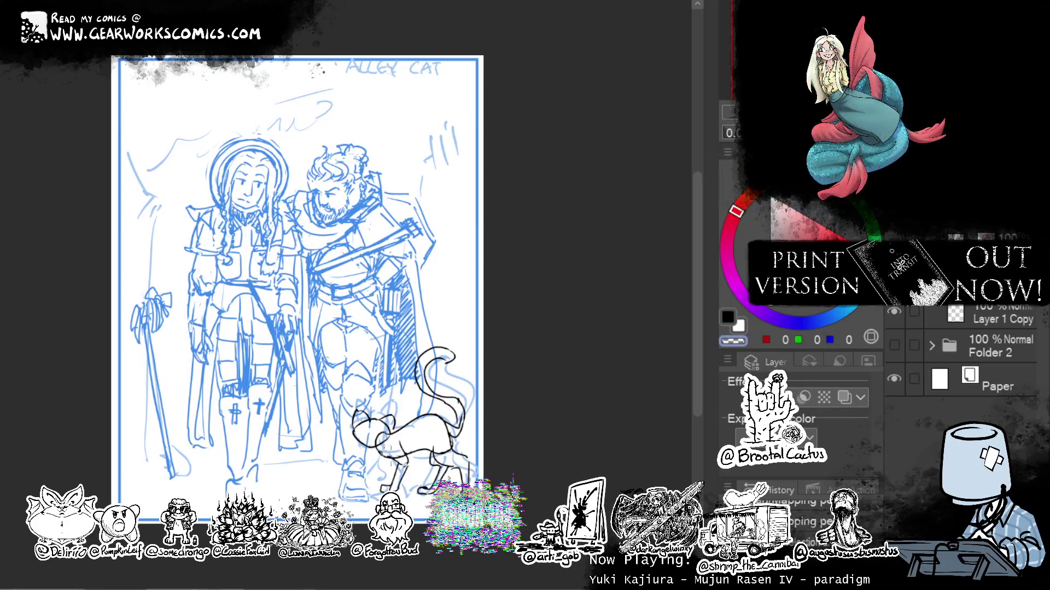
key("c")
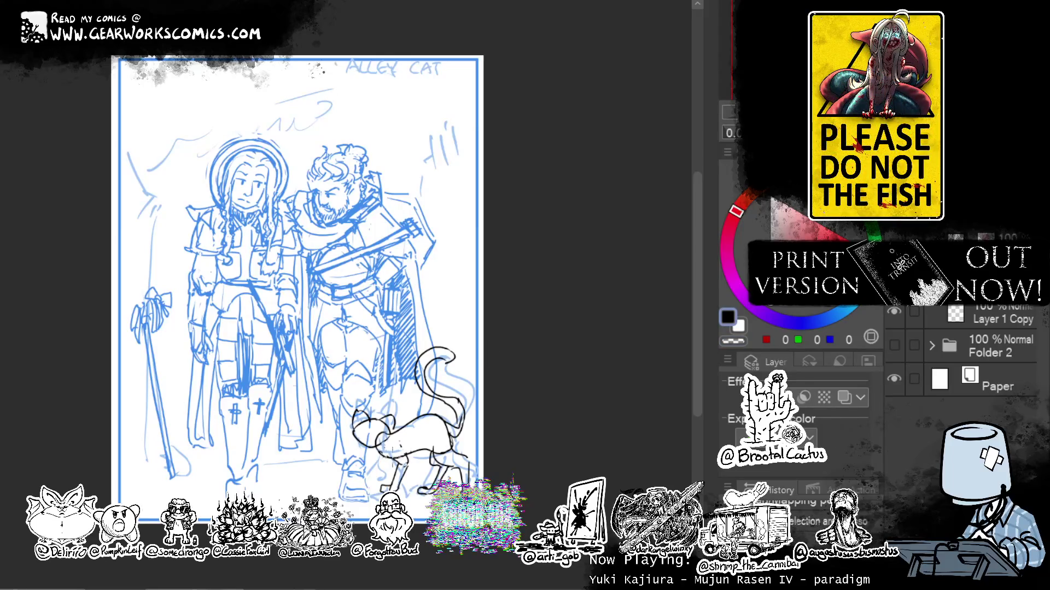
left_click(398, 465)
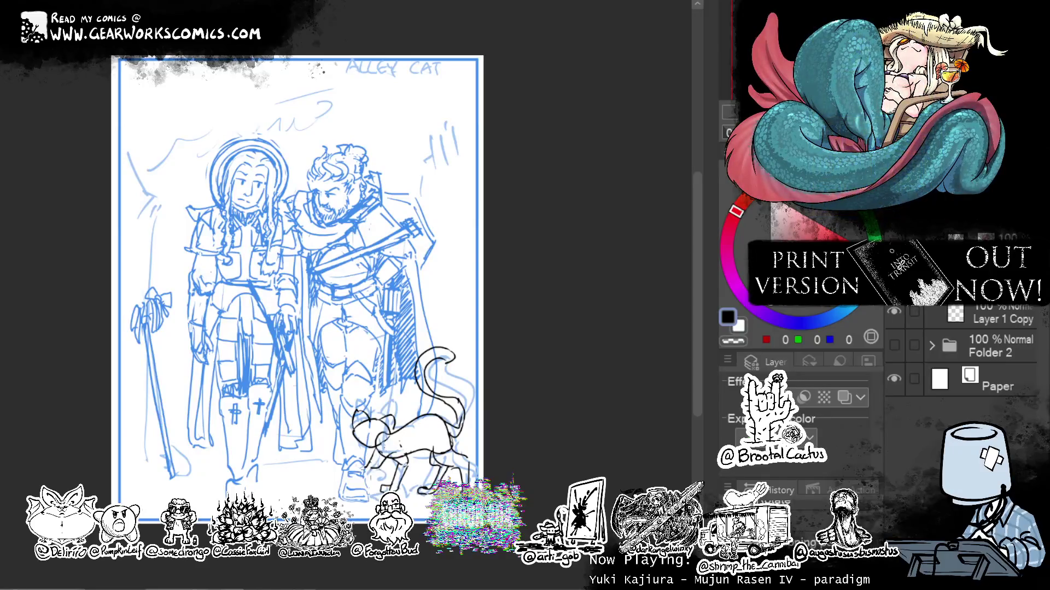
left_click(359, 471)
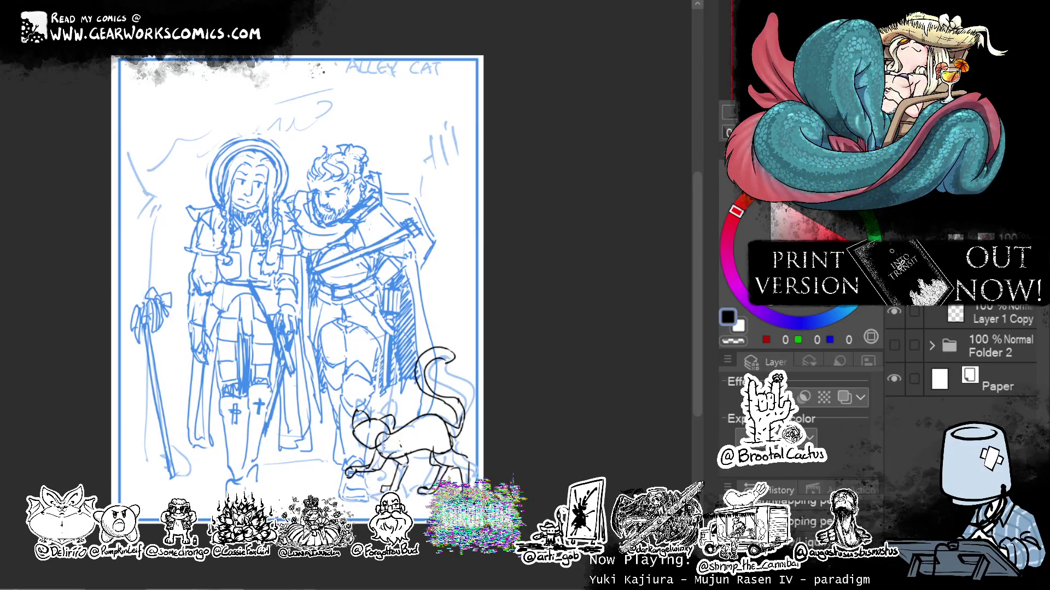
key("c")
key("c")
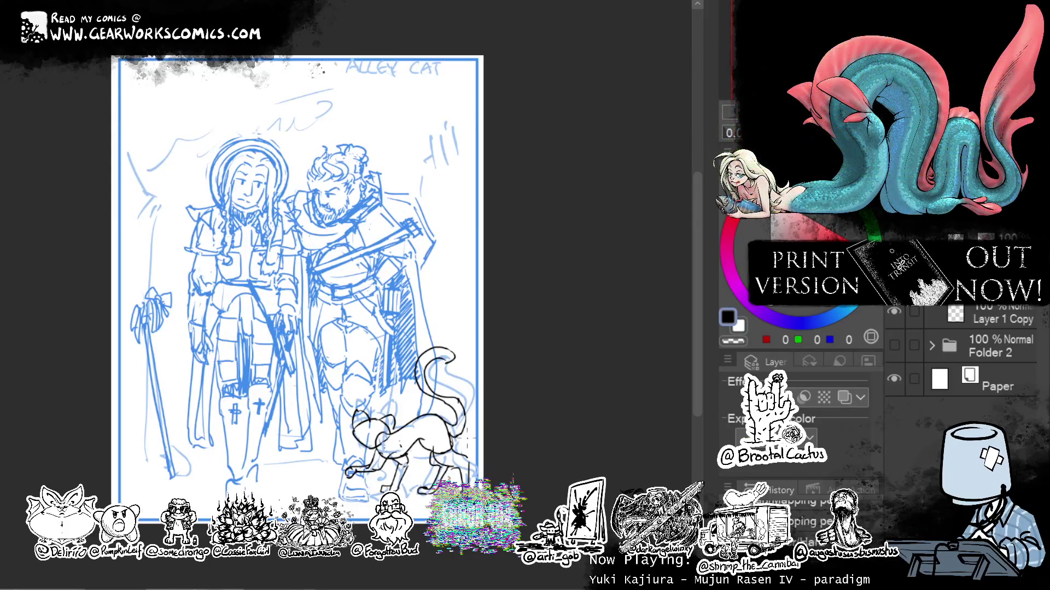
key("c")
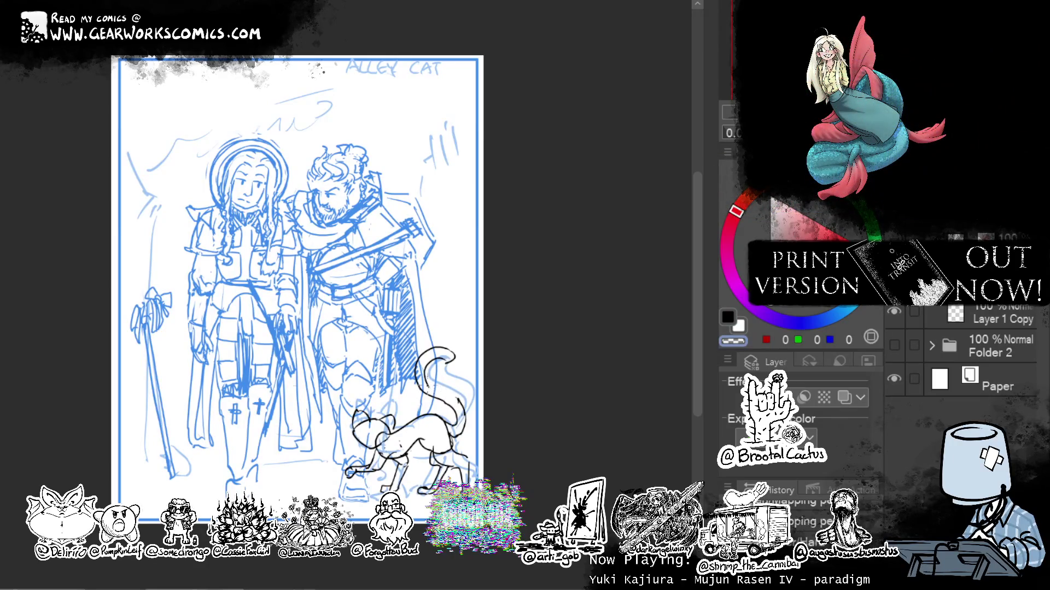
key("c")
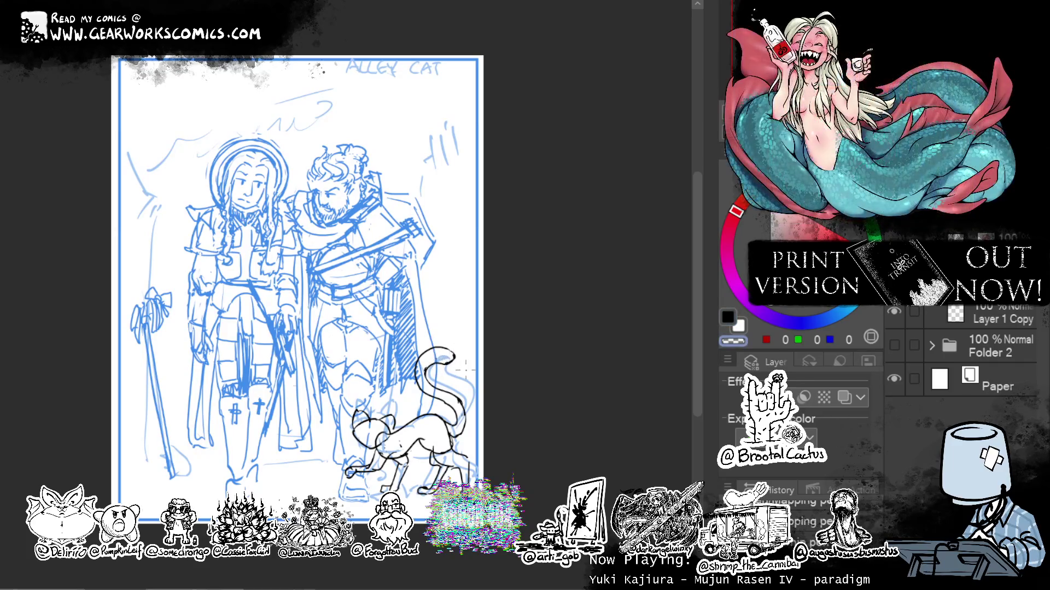
key("c")
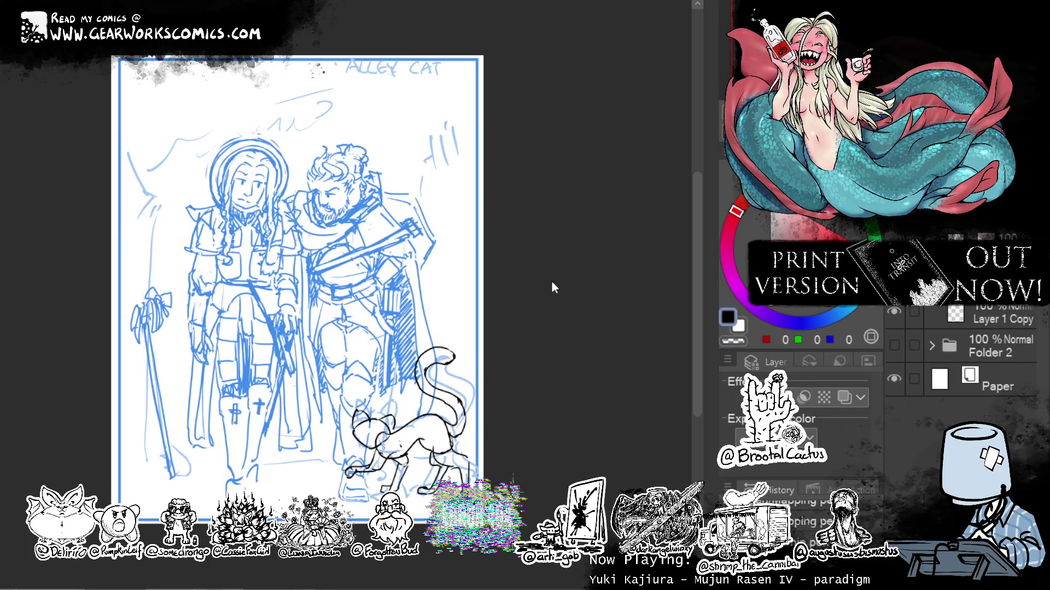
mouse_move(612, 283)
left_mouse_down()
mouse_move(588, 298)
mouse_move(608, 305)
mouse_move(597, 333)
mouse_move(597, 298)
mouse_move(581, 305)
mouse_move(614, 215)
mouse_move(574, 232)
left_mouse_up()
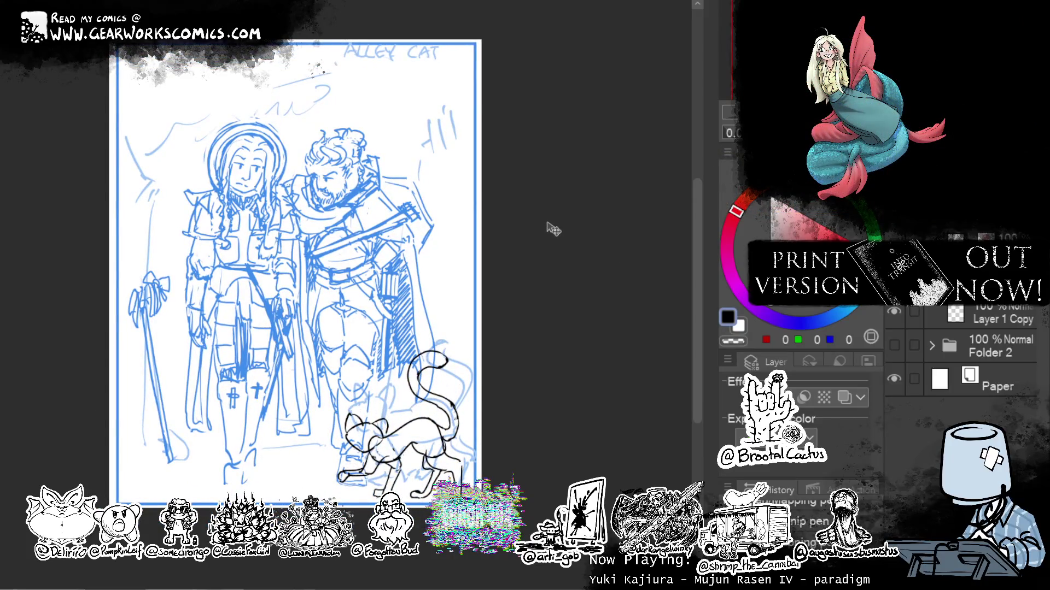
Raise the blue sketch slightly and shift the cat down and left with Ctrl+T.
mouse_move(519, 347)
left_mouse_down()
mouse_move(518, 335)
mouse_move(511, 352)
mouse_move(522, 340)
left_mouse_up()
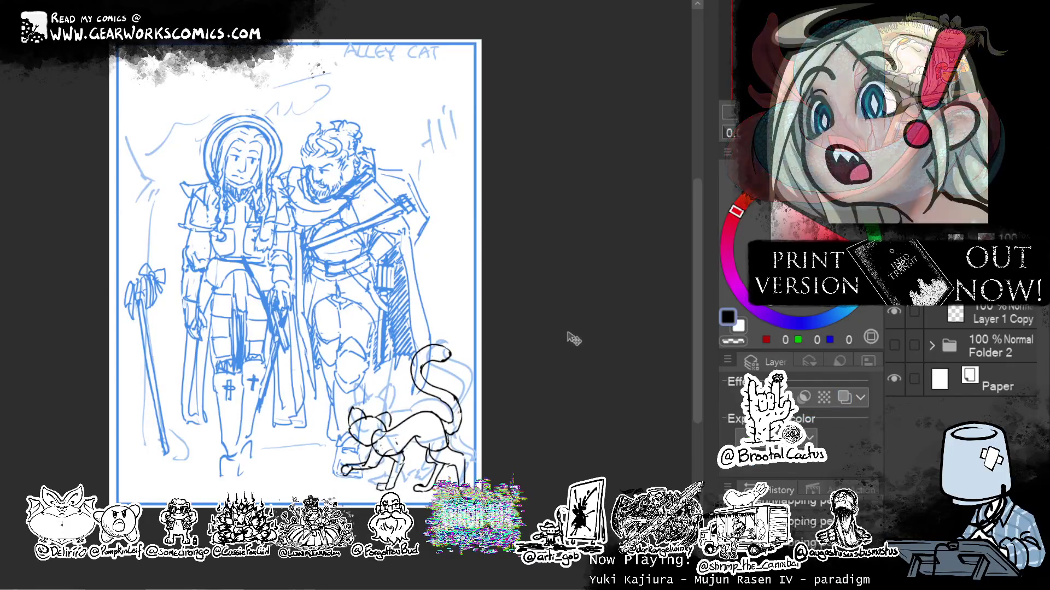
key("ctrl+t")
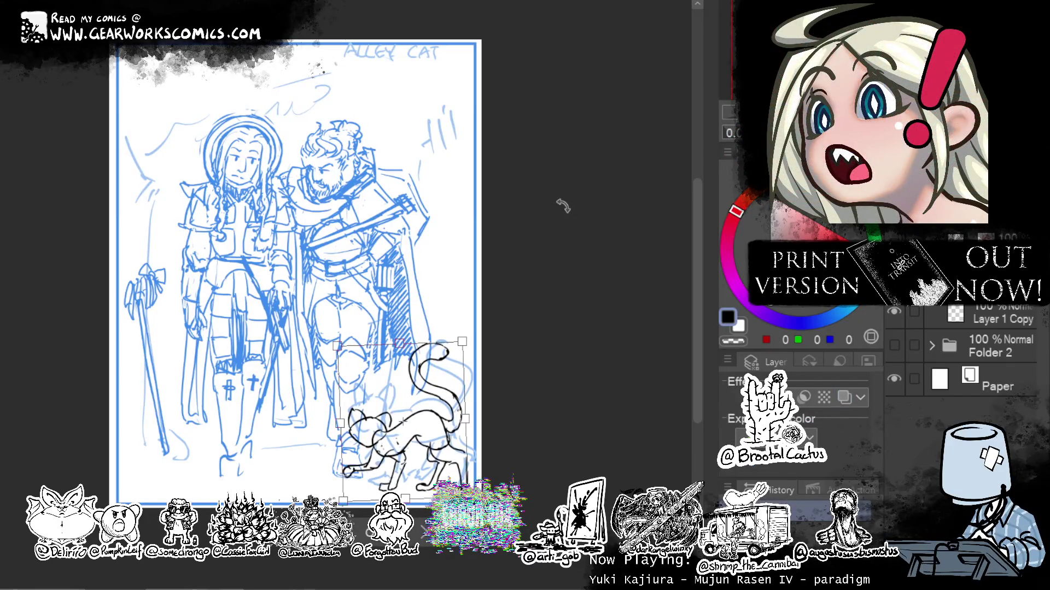
left_click_drag(420, 402, 419, 403)
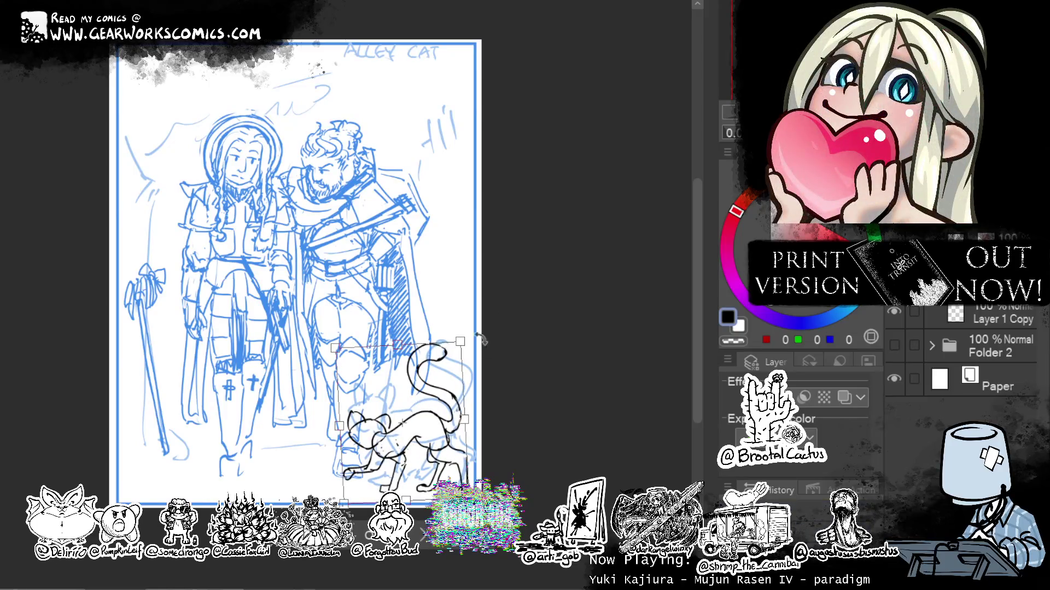
key("Return")
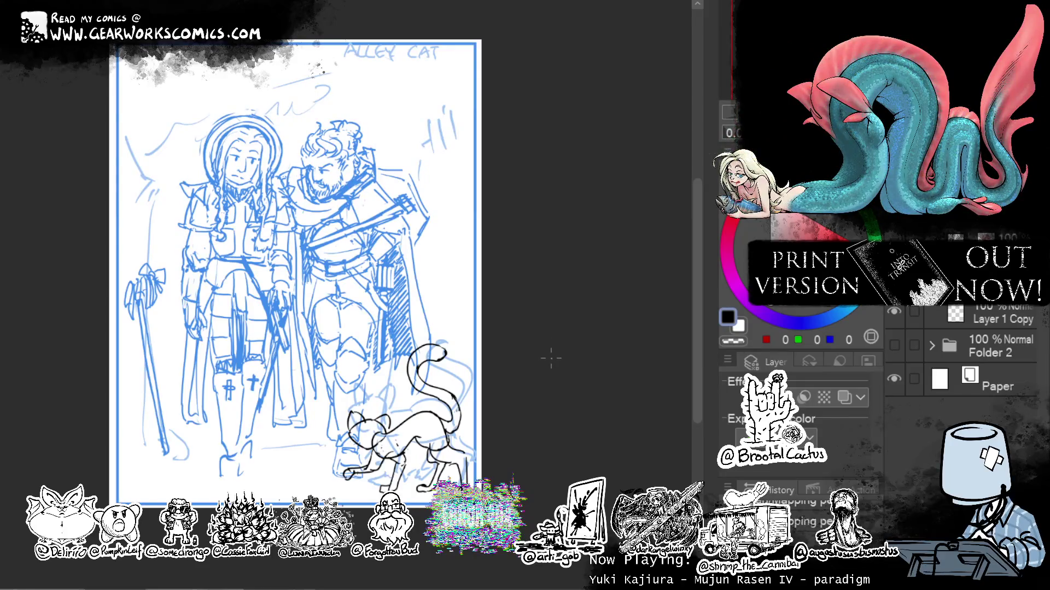
Recentre the view and slightly reshape the cat's tail lines.
mouse_move(557, 250)
left_mouse_down()
mouse_move(555, 276)
mouse_move(567, 297)
mouse_move(580, 289)
mouse_move(574, 300)
mouse_move(564, 263)
left_mouse_up()
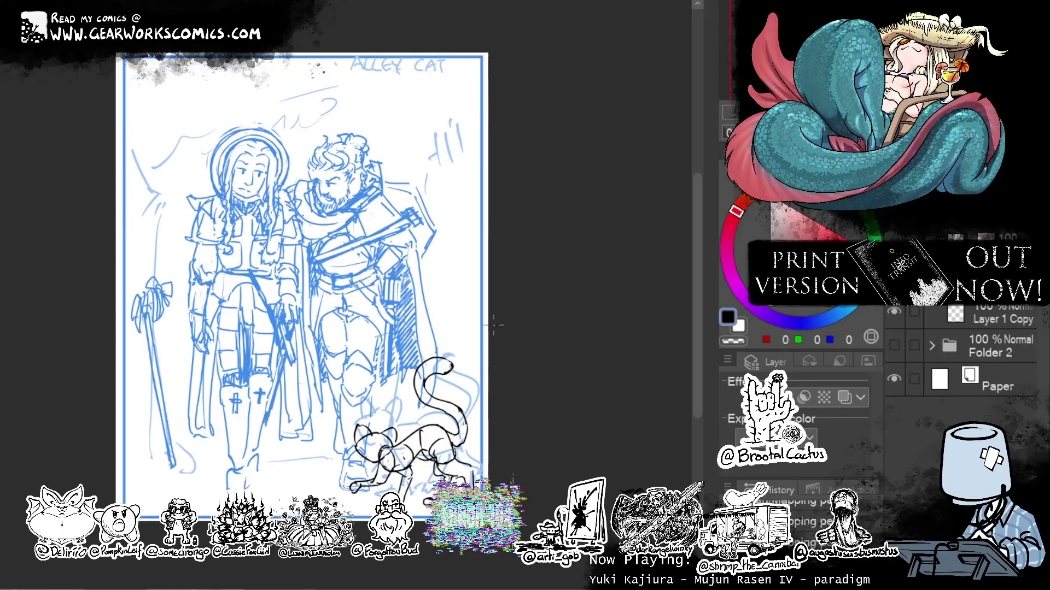
mouse_move(564, 281)
left_mouse_down()
mouse_move(592, 237)
mouse_move(595, 278)
left_mouse_up()
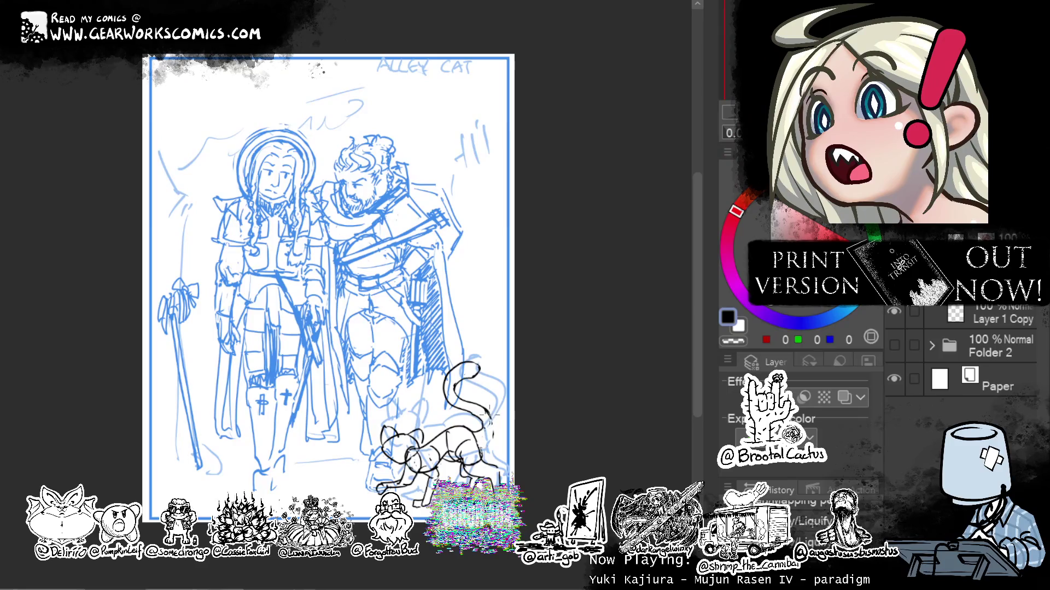
left_click_drag(491, 421, 493, 432)
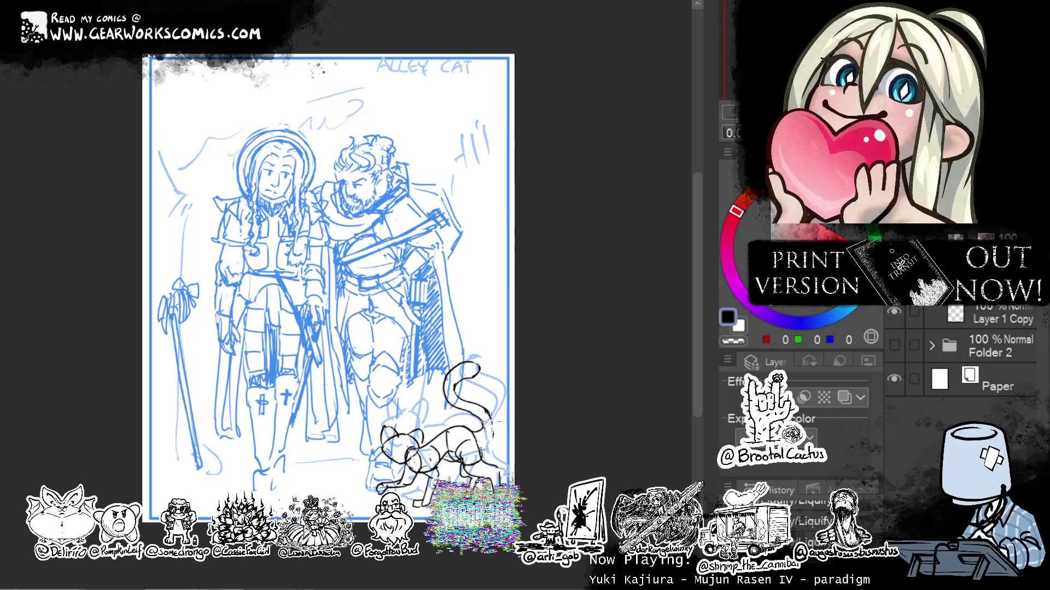
Erase a short bit of the cat's tail line with the transparent colour.
left_click_drag(557, 350, 525, 305)
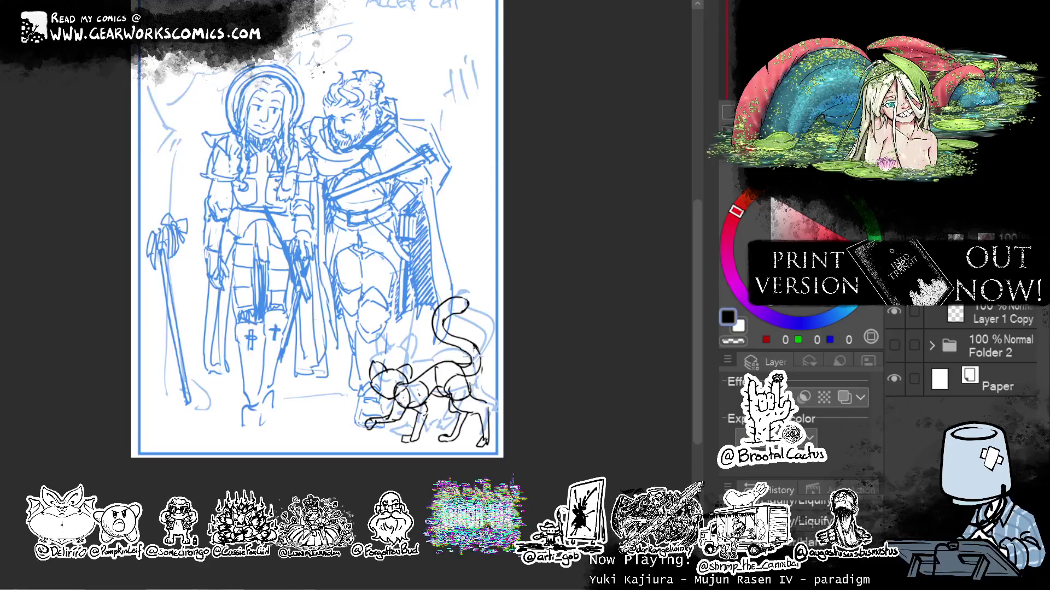
key("c")
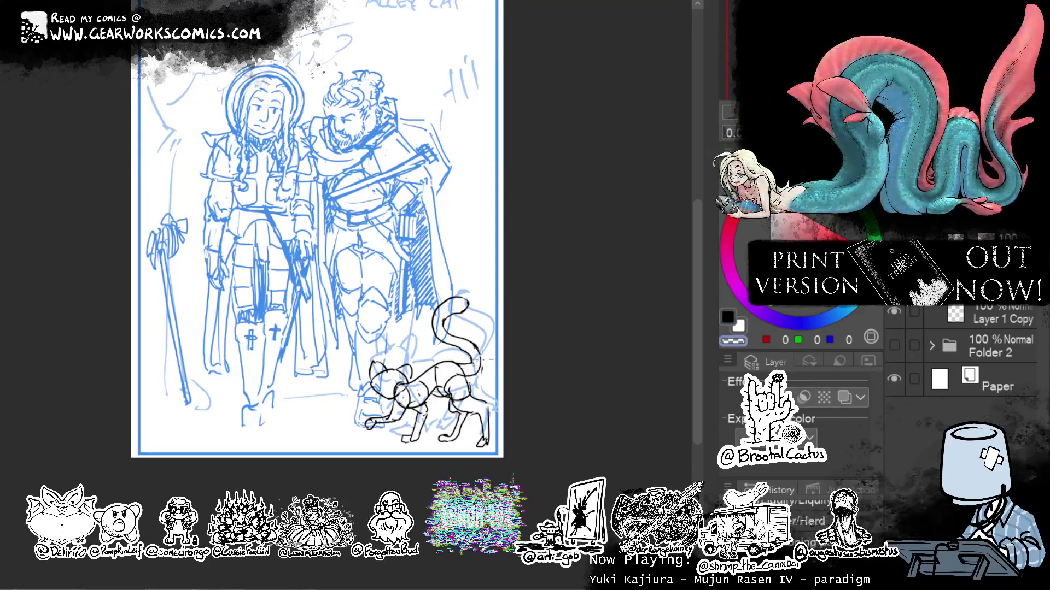
mouse_move(484, 370)
left_mouse_down()
mouse_move(458, 375)
mouse_move(484, 369)
left_mouse_up()
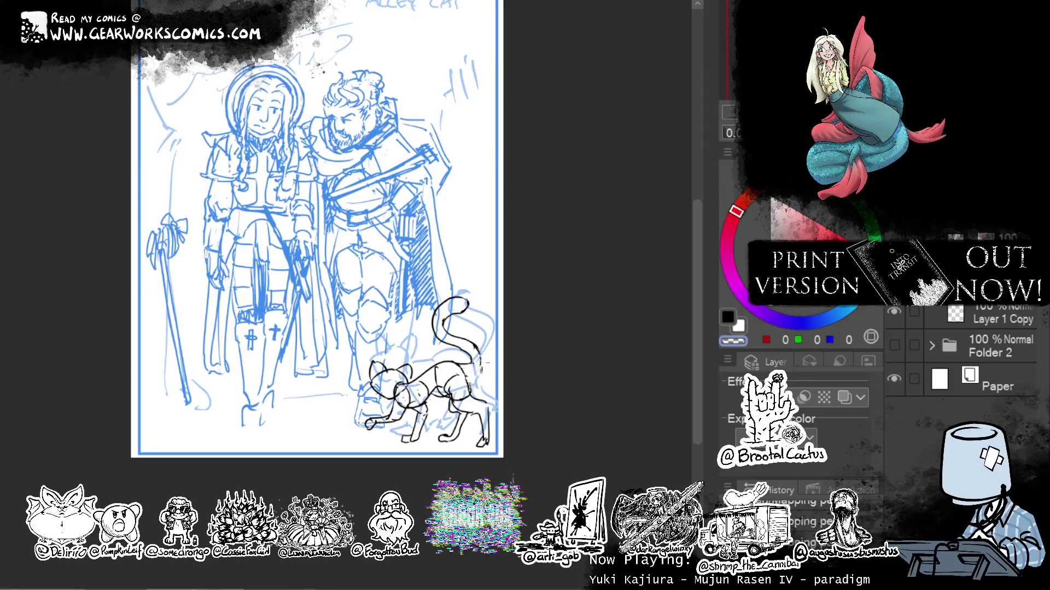
key("c")
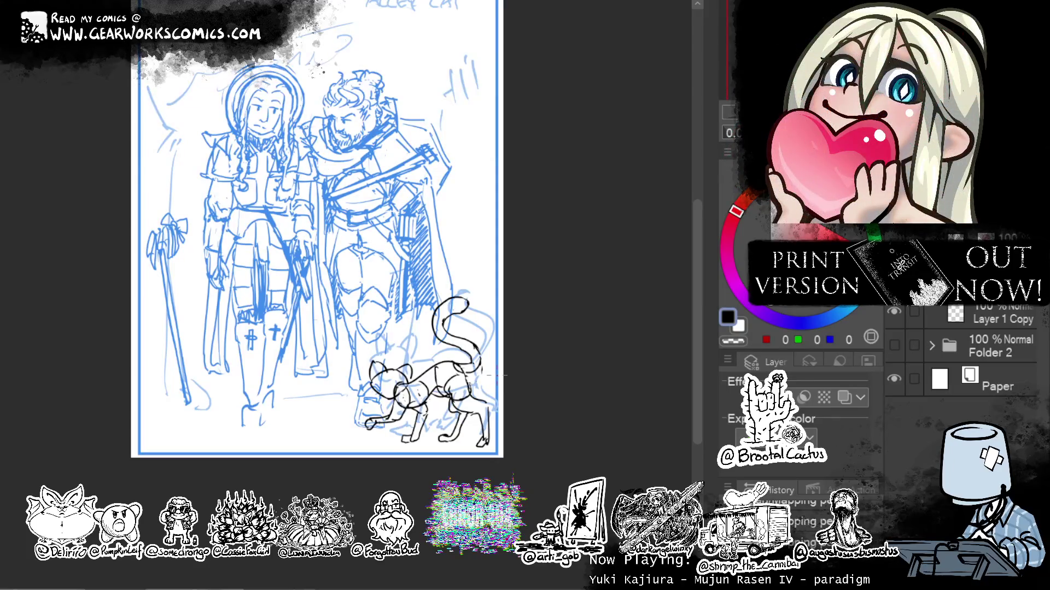
Turn on Layer color for the sketch layer to tint it pale blue.
left_click_drag(480, 258, 483, 281)
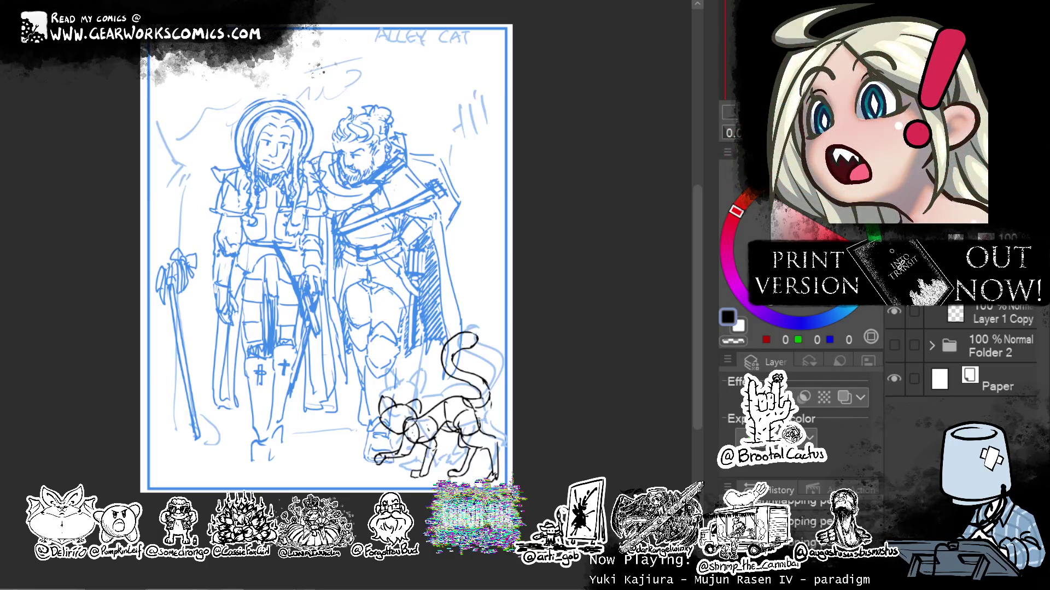
scroll(555, 398, "down", 1)
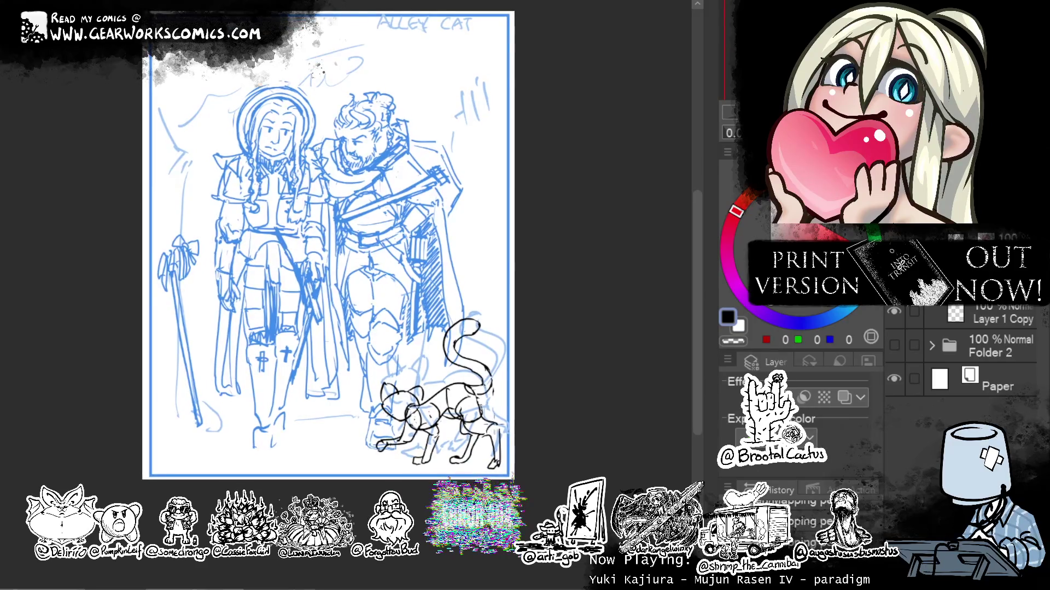
scroll(552, 320, "up", 4)
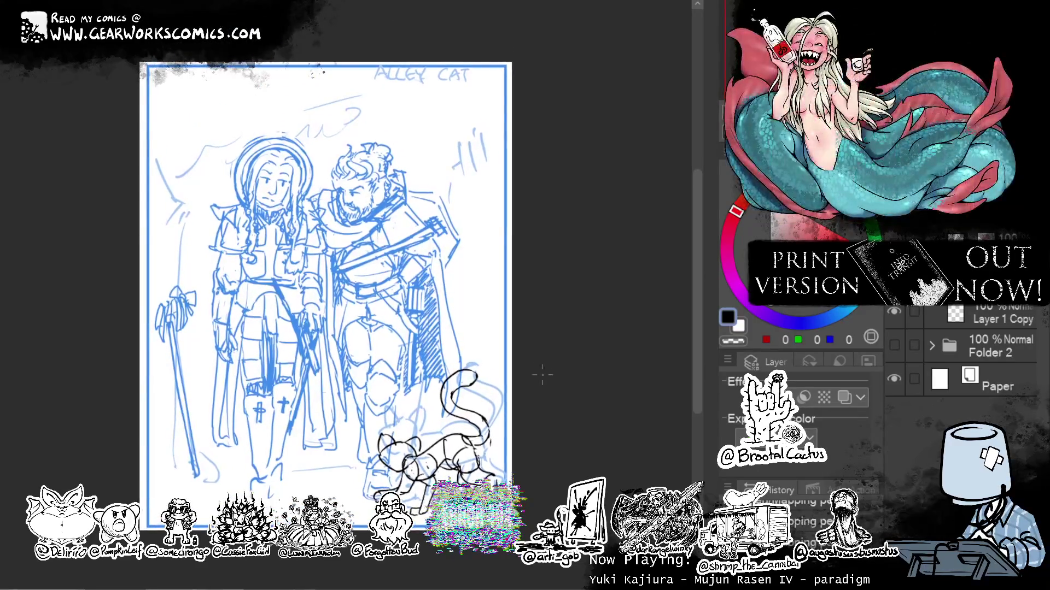
scroll(573, 312, "down", 1)
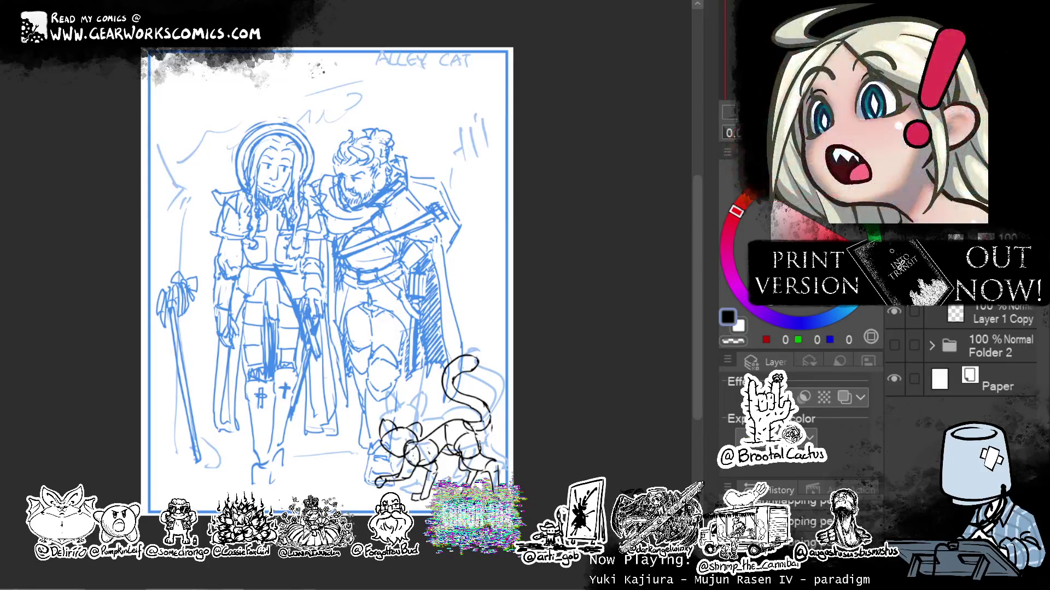
left_click(844, 397)
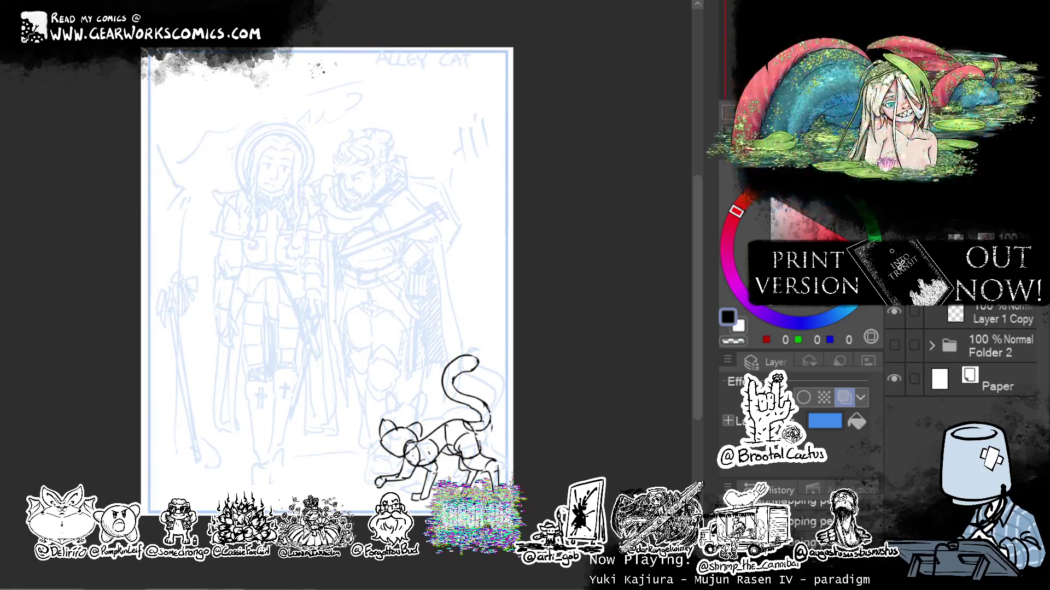
On a new layer, draw the cube head's front edges and top over the man's face.
key("ctrl+shift+n")
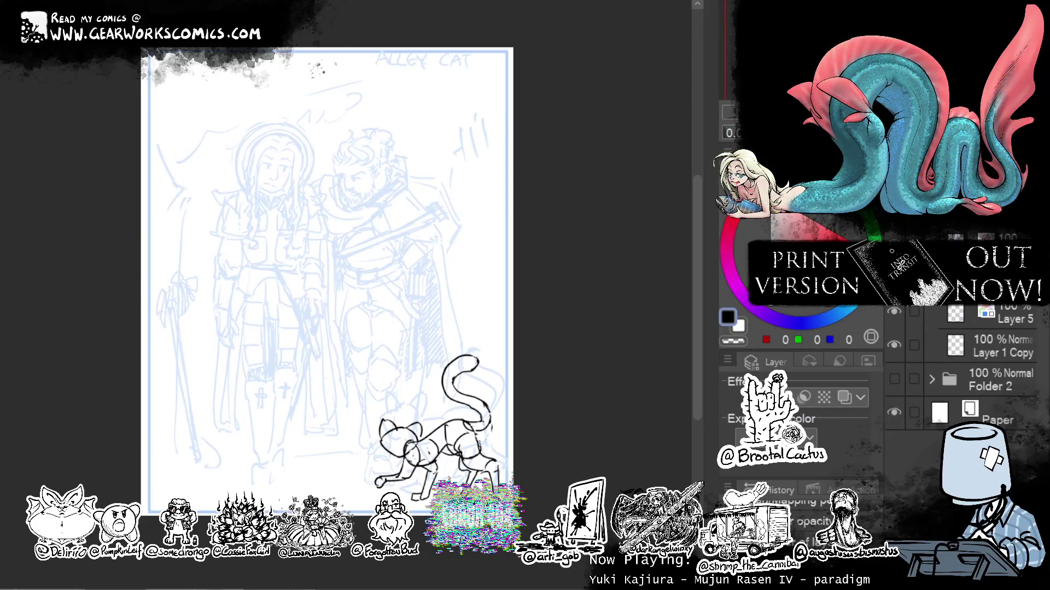
key("ctrl+plus")
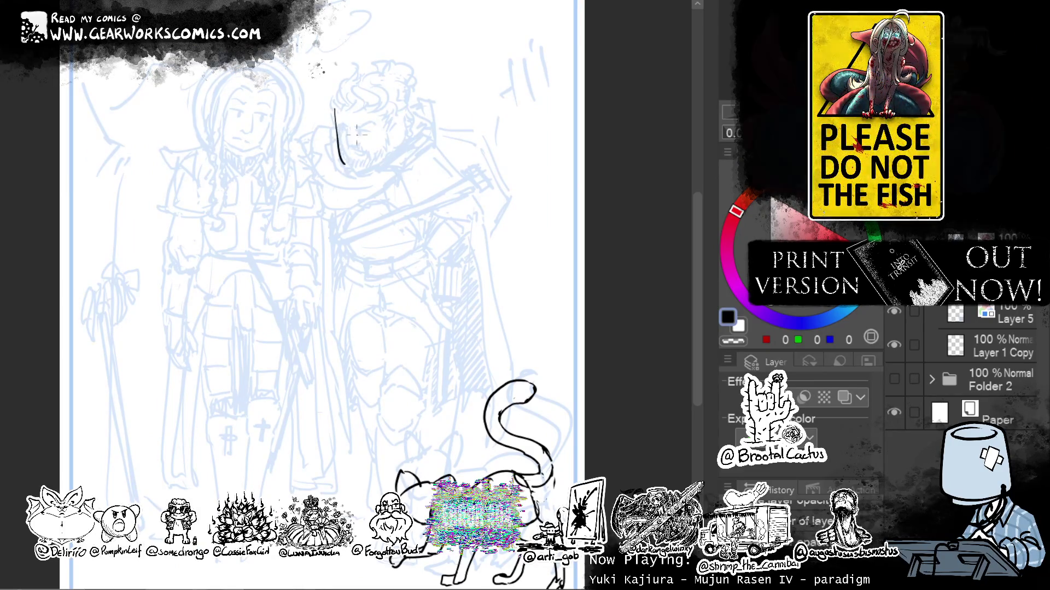
left_click_drag(334, 111, 344, 162)
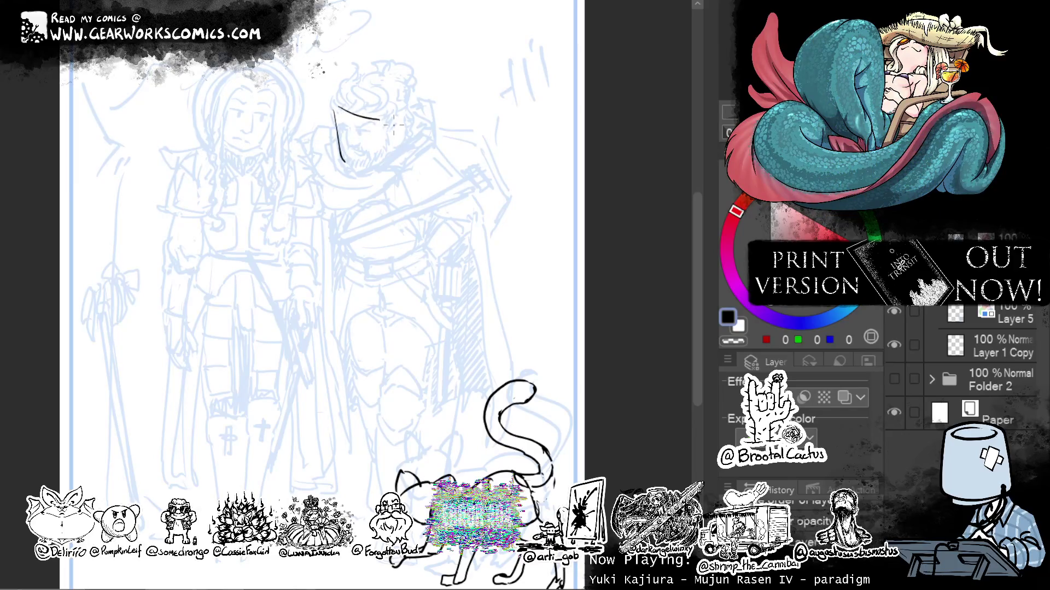
left_click_drag(331, 108, 345, 163)
mouse_move(332, 105)
left_mouse_down()
mouse_move(373, 112)
mouse_move(381, 166)
left_mouse_up()
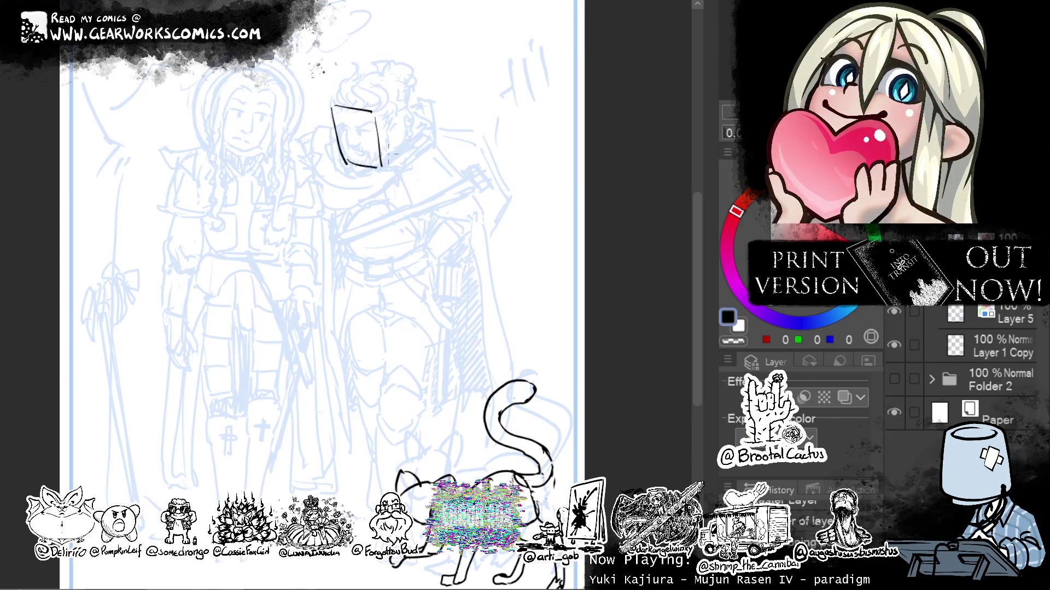
left_click_drag(373, 112, 403, 93)
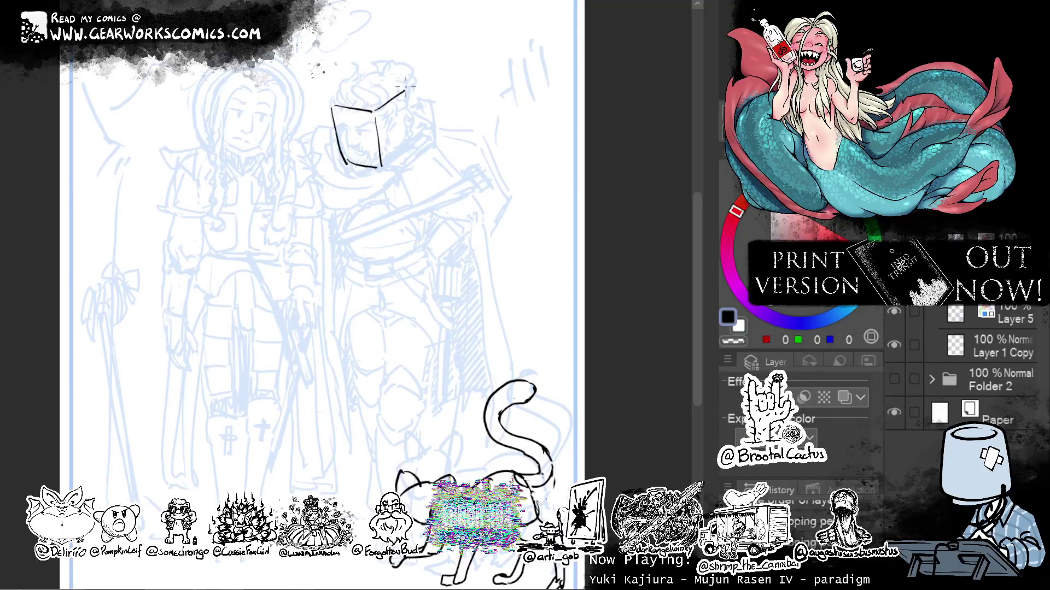
mouse_move(332, 105)
left_mouse_down()
mouse_move(363, 85)
mouse_move(406, 87)
left_mouse_up()
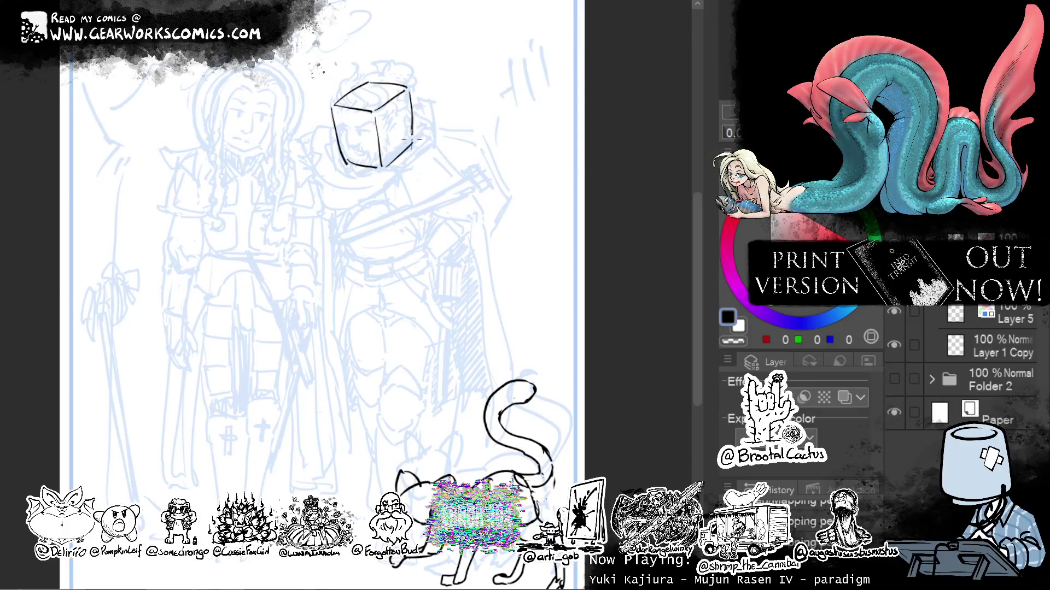
Add a centre line, a small ear, the bottom corner and neck/shoulder lines to the cube.
left_click_drag(392, 104, 398, 156)
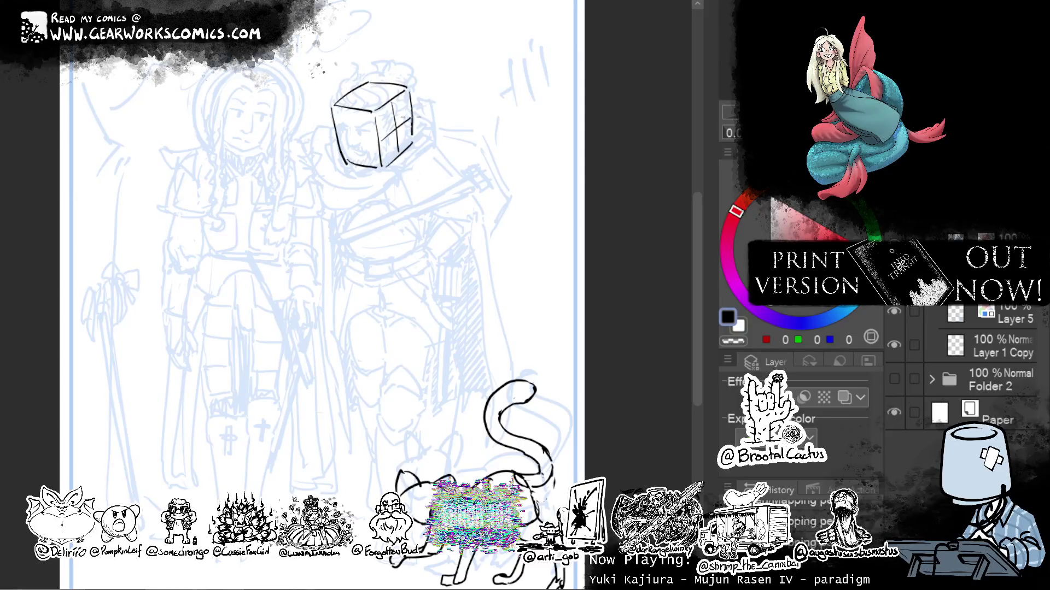
left_click_drag(346, 135, 383, 141)
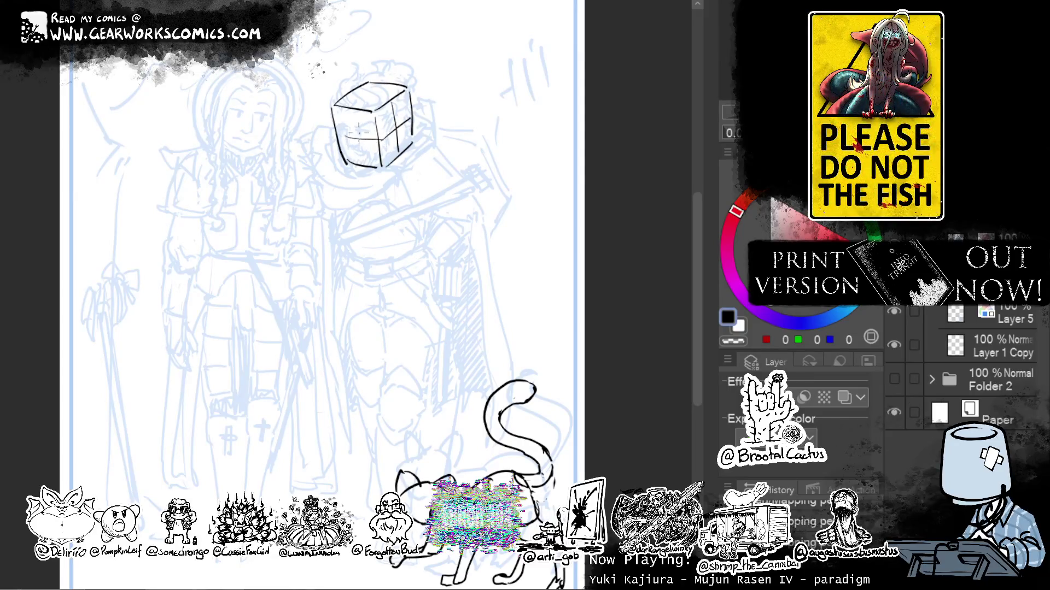
key("ctrl+z")
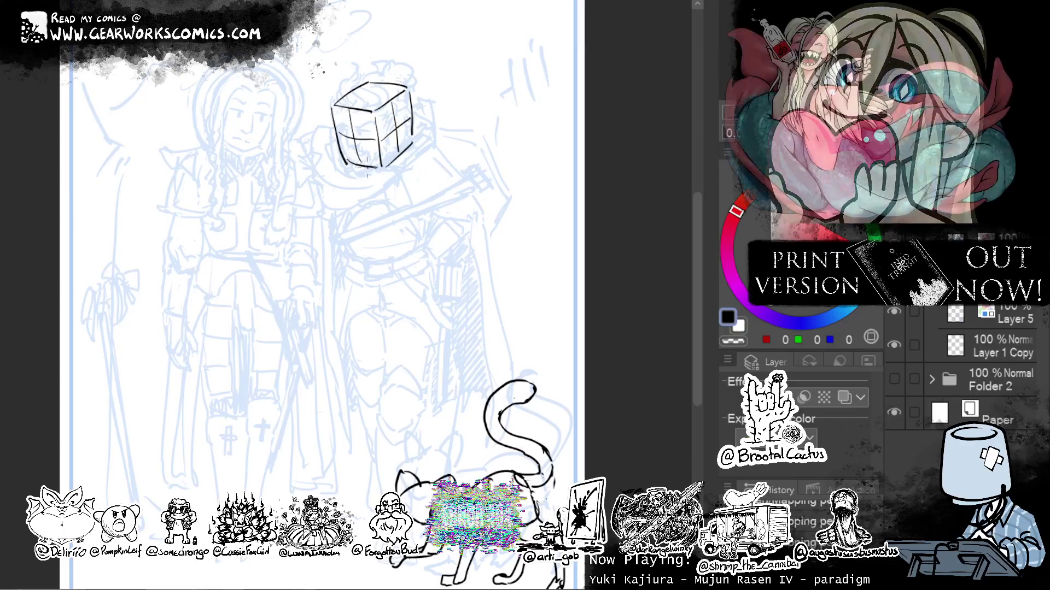
key("ctrl+z")
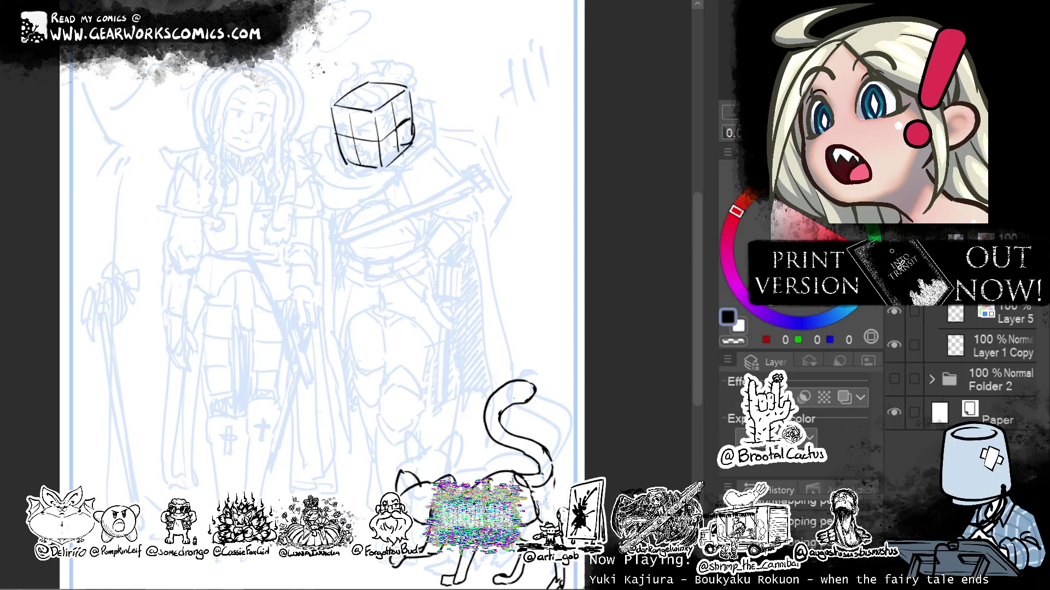
left_click_drag(415, 116, 403, 141)
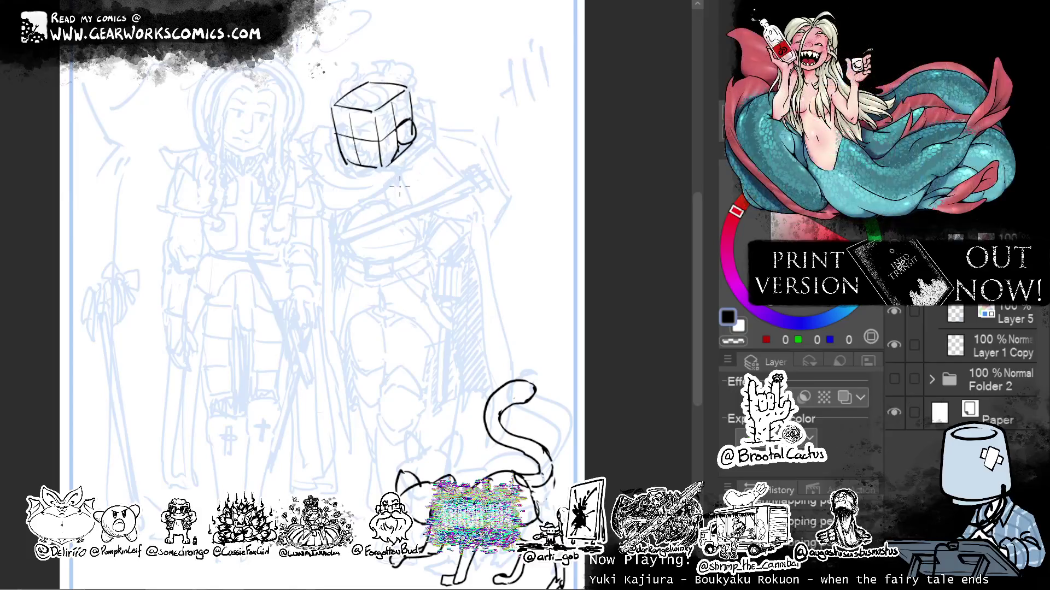
left_click_drag(393, 156, 381, 167)
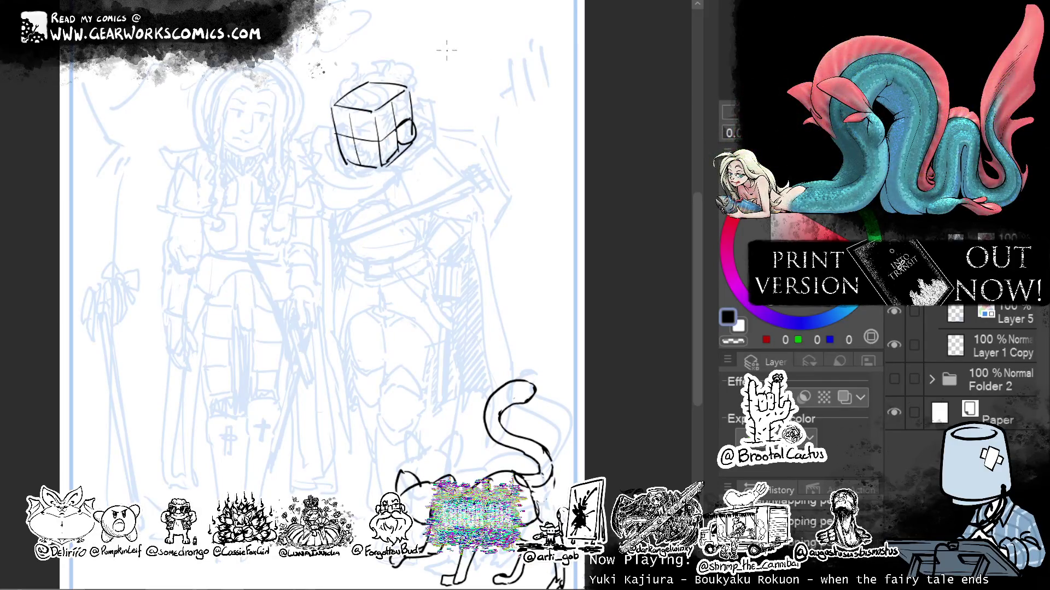
left_click_drag(346, 170, 342, 185)
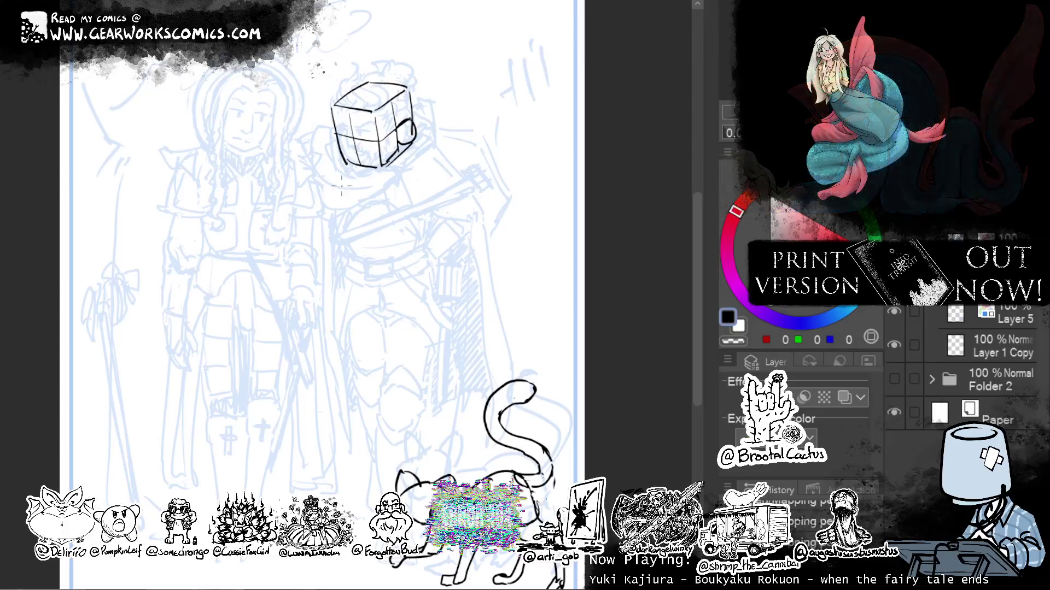
left_click_drag(411, 155, 424, 177)
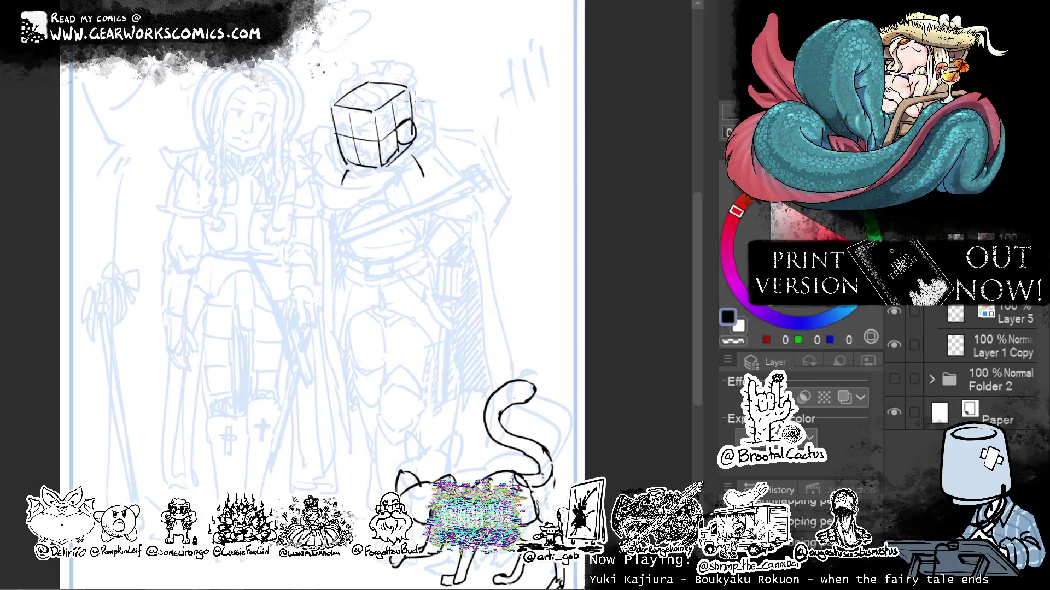
left_click_drag(357, 143, 351, 184)
key("ctrl+z")
key("ctrl+z")
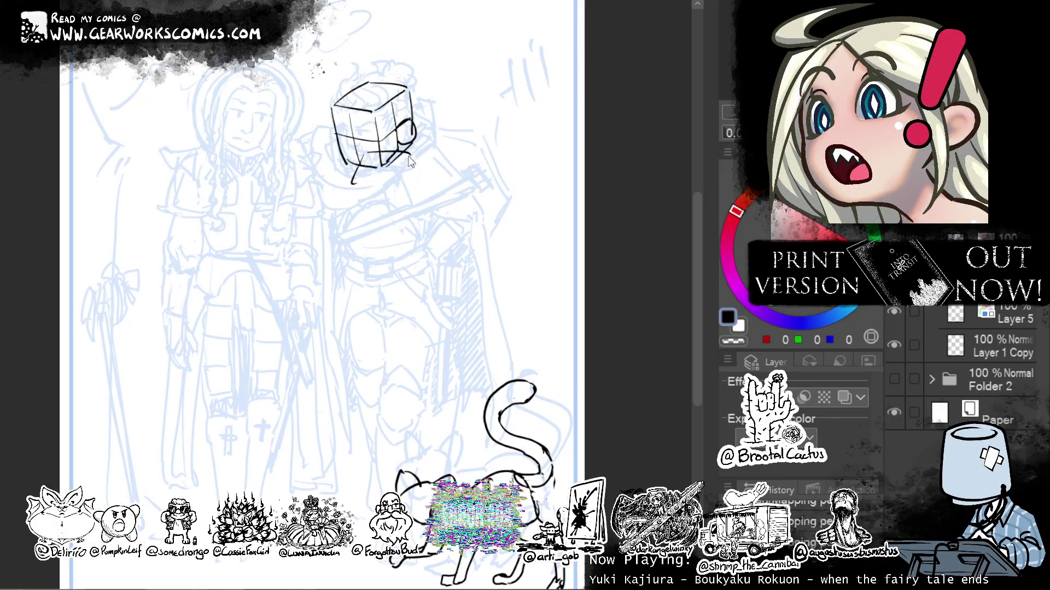
Try short lines inside the cube's lower face, then undo them.
key("c")
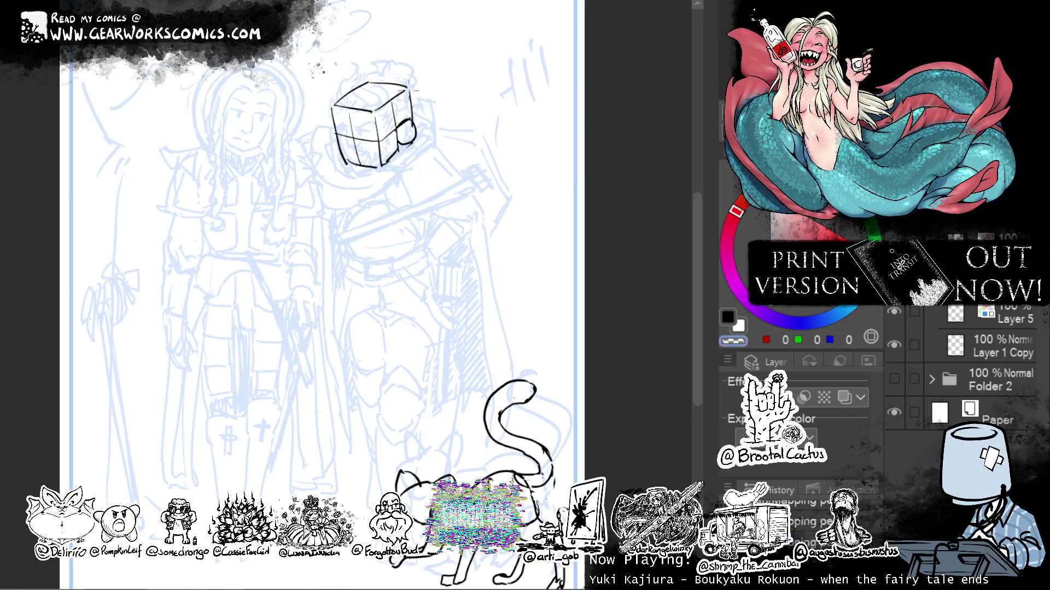
key("c")
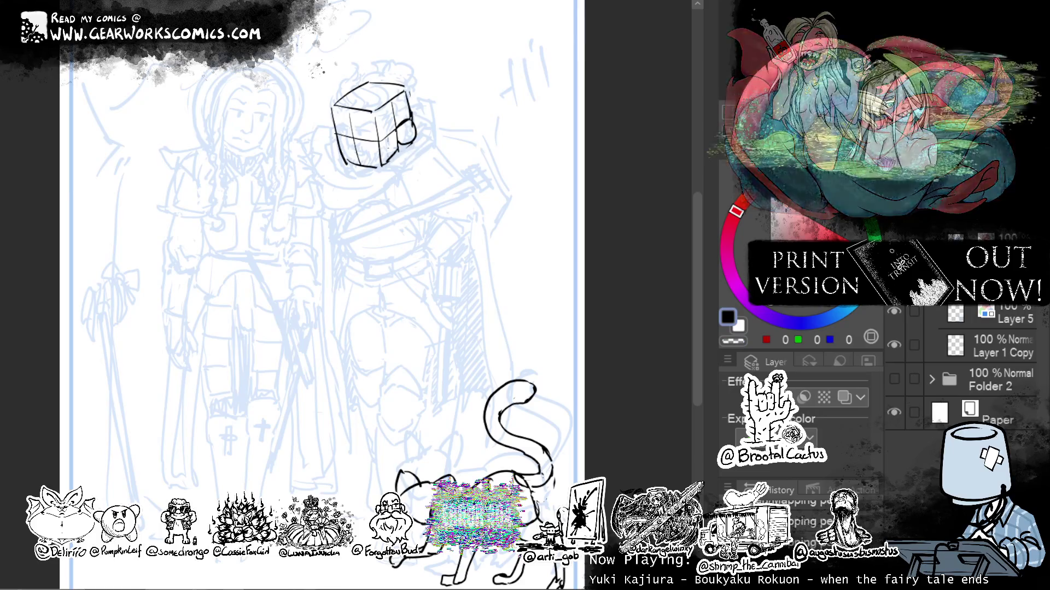
left_click_drag(349, 136, 351, 152)
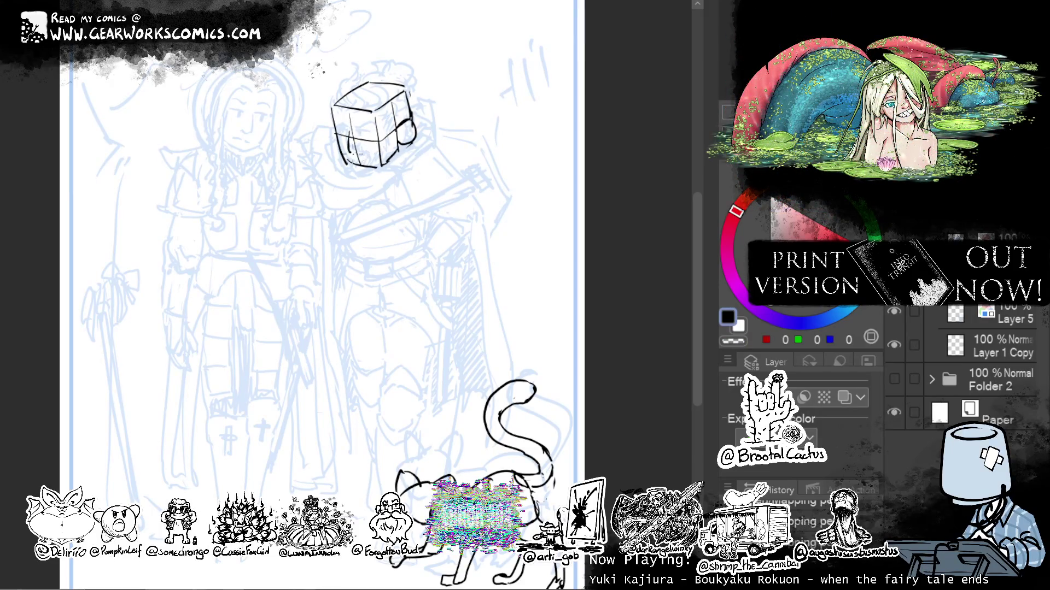
key("ctrl+z")
key("ctrl+z")
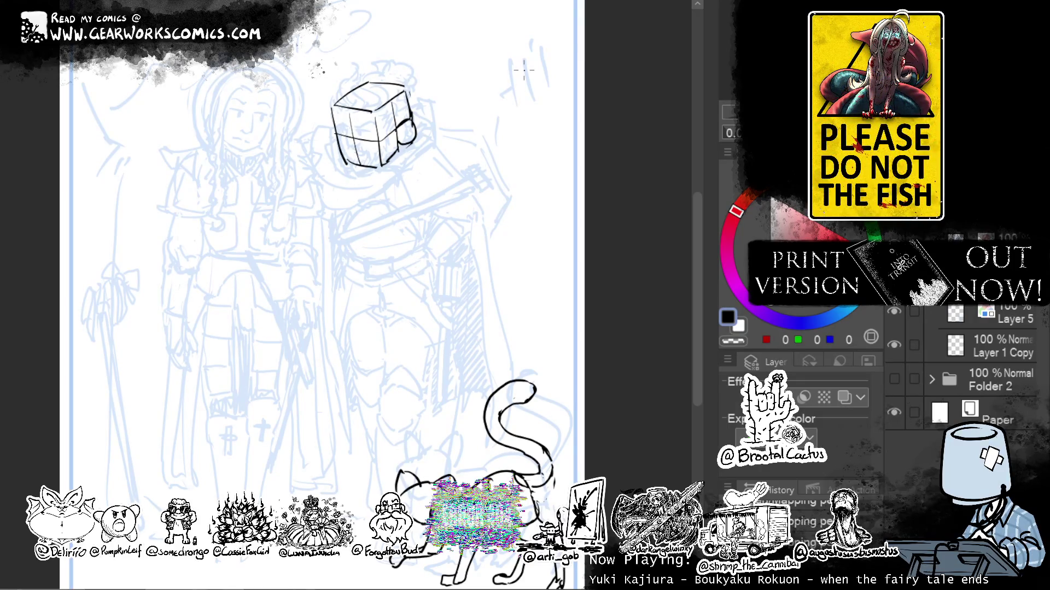
left_click_drag(571, 133, 551, 122)
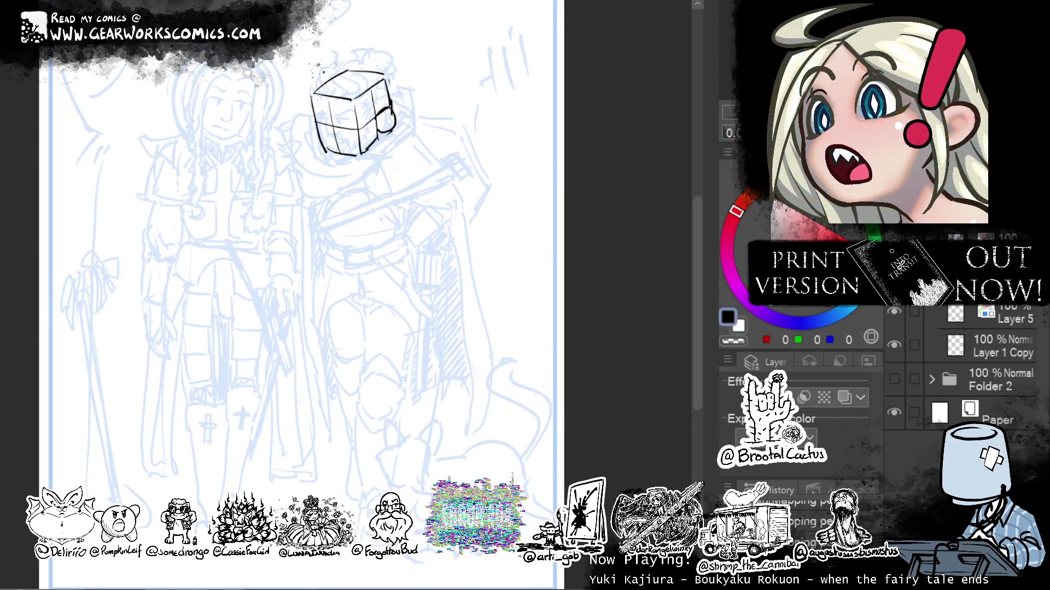
scroll(959, 383, "up", 1)
Draw the neck lines below the cube head, redrawing the left one several times.
mouse_move(344, 142)
left_mouse_down()
mouse_move(386, 135)
mouse_move(384, 125)
mouse_move(405, 176)
left_mouse_up()
key("ctrl+z")
left_click_drag(336, 140, 330, 180)
key("ctrl+z")
left_click_drag(336, 140, 324, 181)
key("ctrl+z")
mouse_move(334, 138)
left_mouse_down()
mouse_move(323, 179)
mouse_move(335, 212)
left_mouse_up()
mouse_move(405, 181)
left_mouse_down()
mouse_move(403, 213)
mouse_move(390, 207)
left_mouse_up()
key("ctrl+z")
key("ctrl+z")
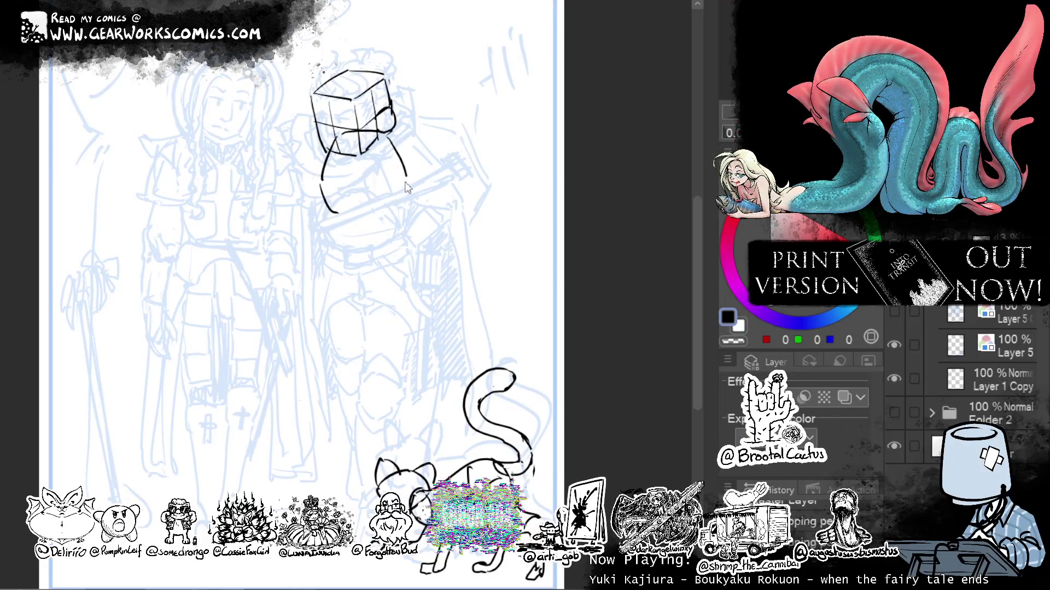
key("ctrl+z")
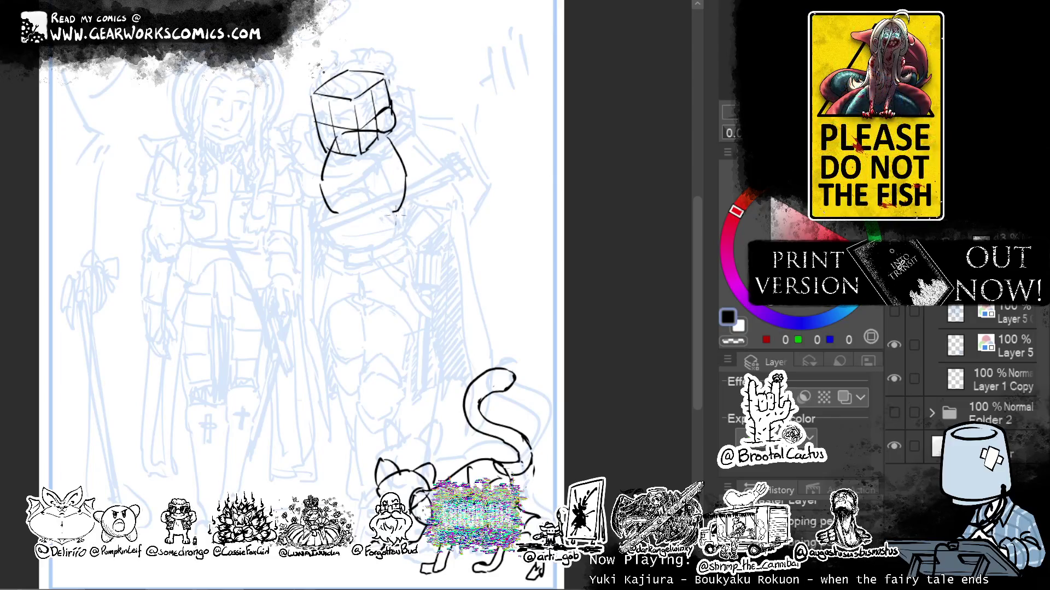
Shape the torso oval's right side and lower-left curve through repeated redraws.
left_click_drag(405, 176, 381, 217)
left_click_drag(405, 176, 382, 217)
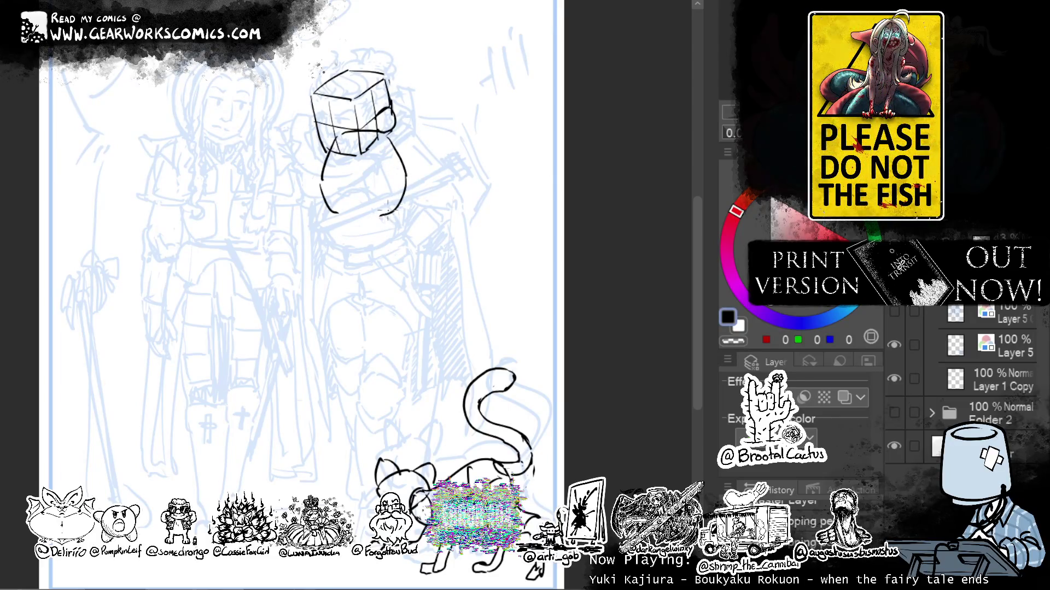
mouse_move(407, 175)
left_mouse_down()
mouse_move(386, 218)
mouse_move(326, 206)
mouse_move(321, 189)
mouse_move(339, 218)
left_mouse_up()
key("ctrl+z")
key("c")
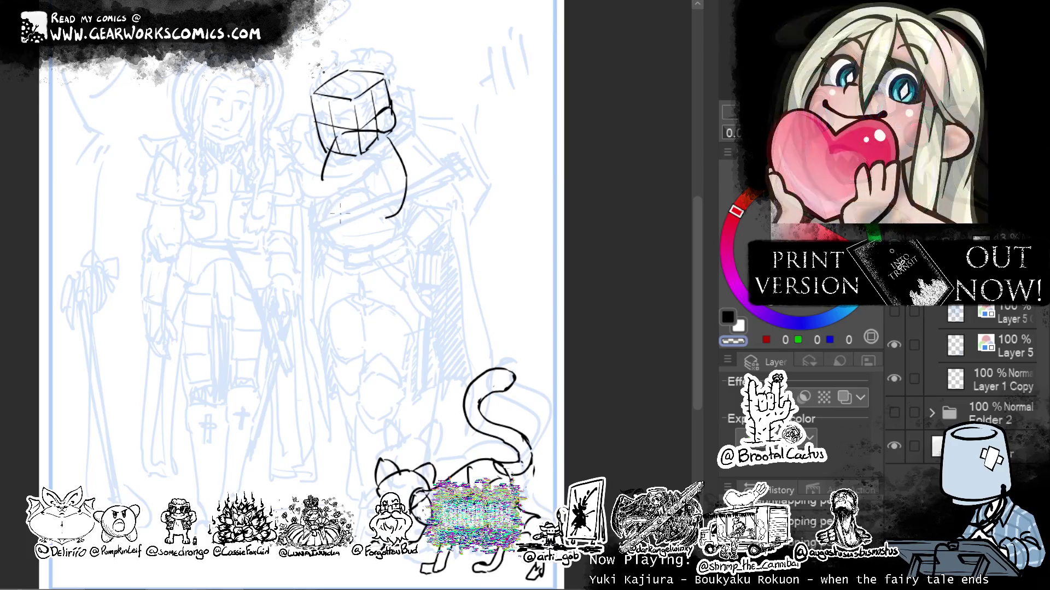
key("c")
left_click_drag(321, 180, 344, 222)
key("ctrl+z")
mouse_move(322, 181)
left_mouse_down()
mouse_move(349, 226)
mouse_move(330, 214)
mouse_move(344, 219)
left_mouse_up()
key("ctrl+z")
key("ctrl+z")
key("ctrl+z")
key("ctrl+z")
mouse_move(321, 180)
left_mouse_down()
mouse_move(342, 219)
mouse_move(327, 211)
mouse_move(344, 220)
left_mouse_up()
key("ctrl+z")
key("ctrl+z")
key("ctrl+z")
left_click_drag(321, 180, 350, 221)
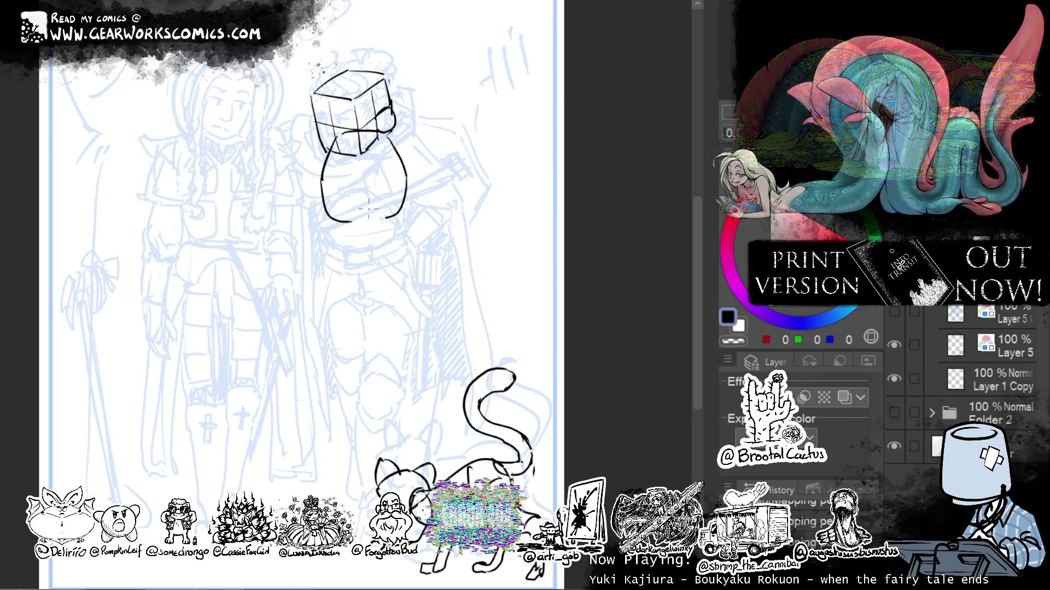
key("ctrl+z")
left_click_drag(321, 179, 346, 221)
key("ctrl+z")
mouse_move(322, 179)
left_mouse_down()
mouse_move(345, 220)
mouse_move(369, 190)
mouse_move(389, 216)
left_mouse_up()
key("ctrl+z")
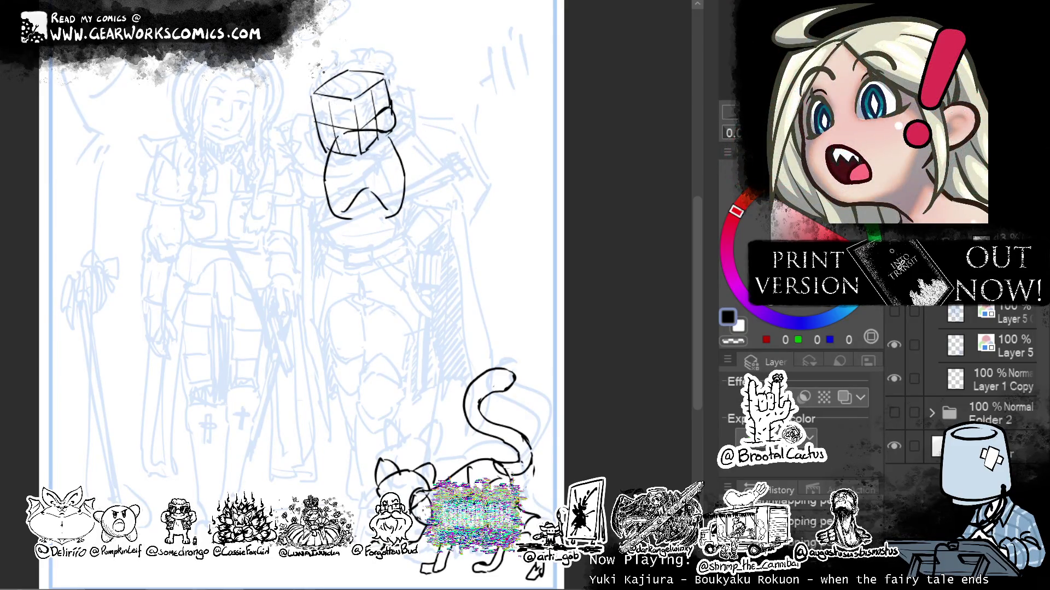
Add a line under the cube plus vertical centre and diagonal strokes inside the torso.
left_click_drag(327, 147, 356, 156)
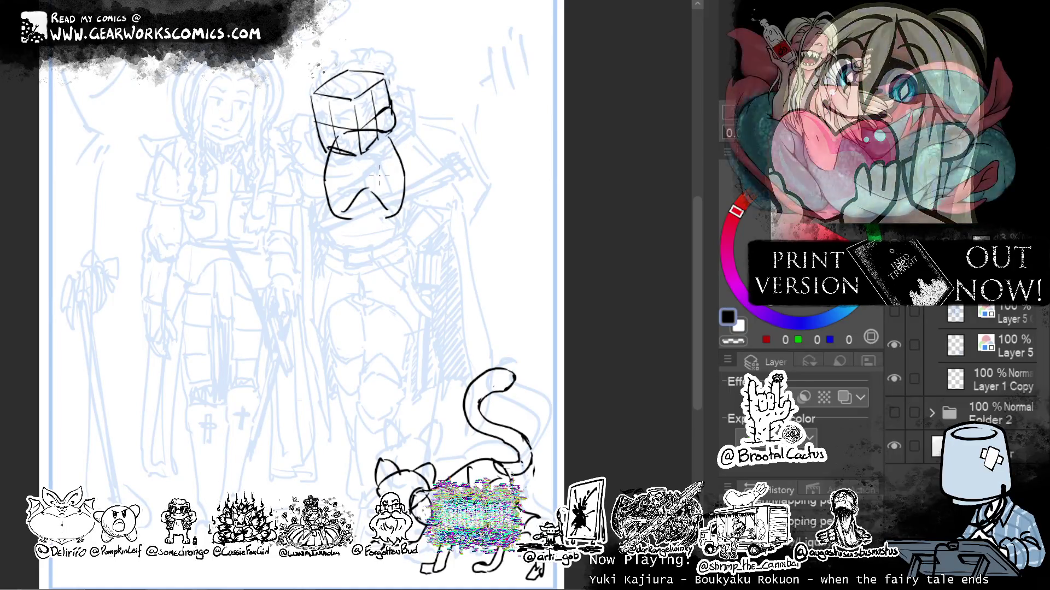
key("ctrl+z")
left_click_drag(328, 152, 396, 140)
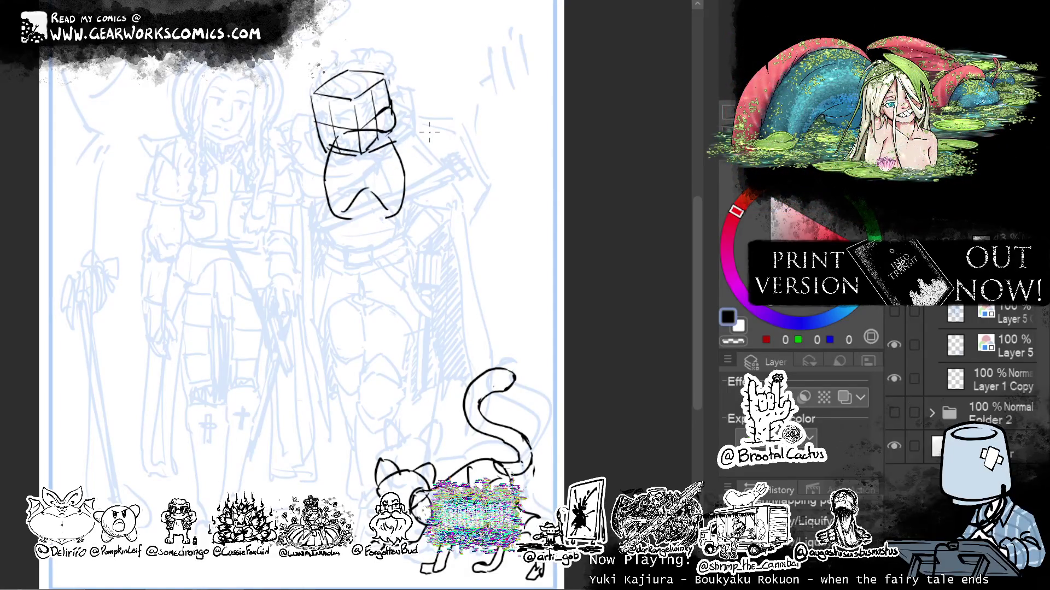
left_click_drag(362, 159, 364, 187)
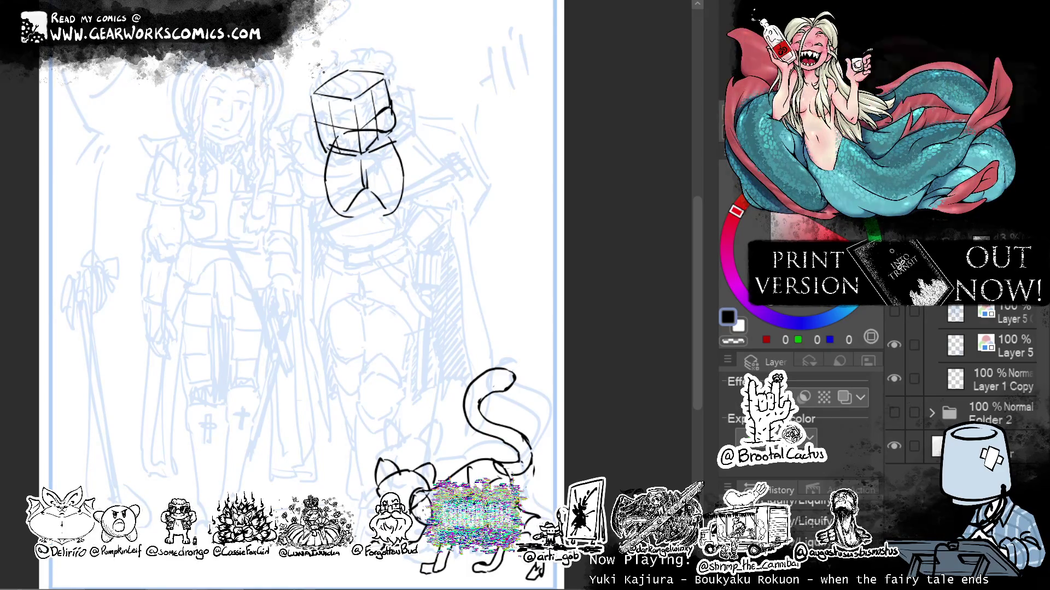
left_click_drag(374, 182, 402, 198)
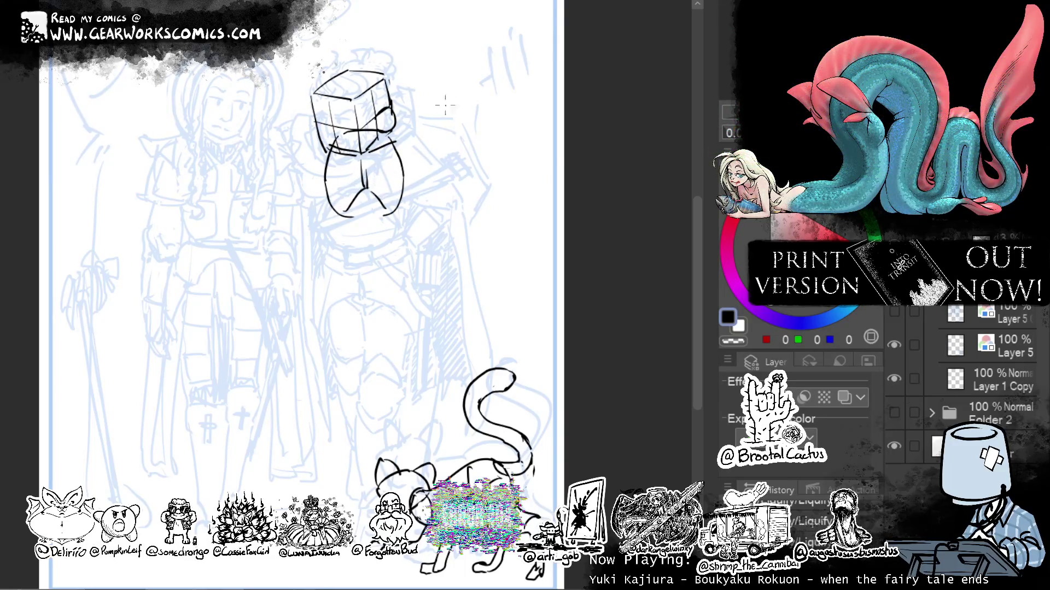
left_click_drag(395, 127, 416, 147)
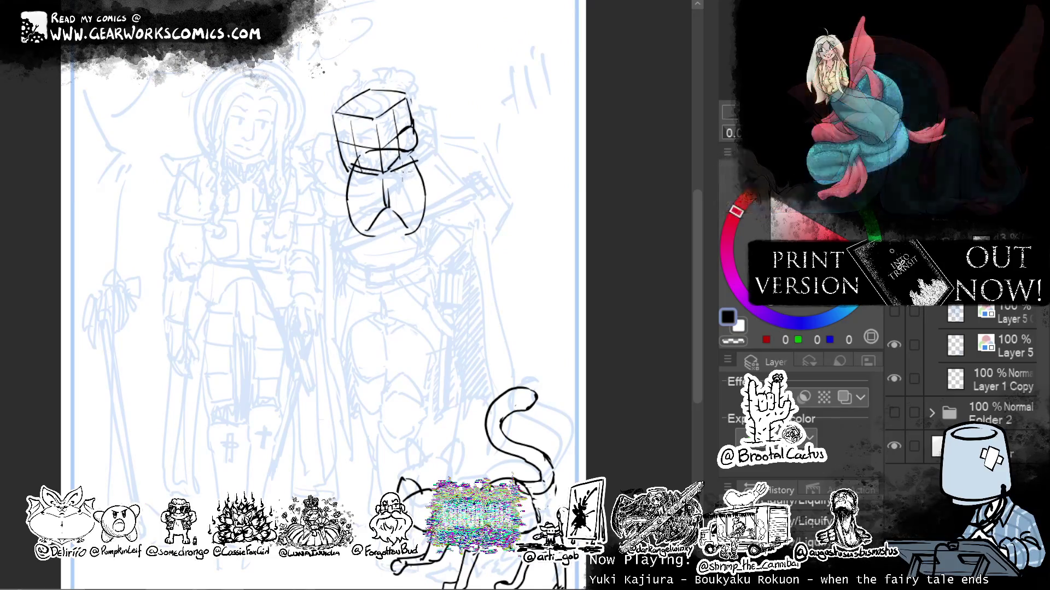
Add a shoulder stroke and draw the hip block's left side and single bottom edge.
left_click_drag(367, 173, 349, 186)
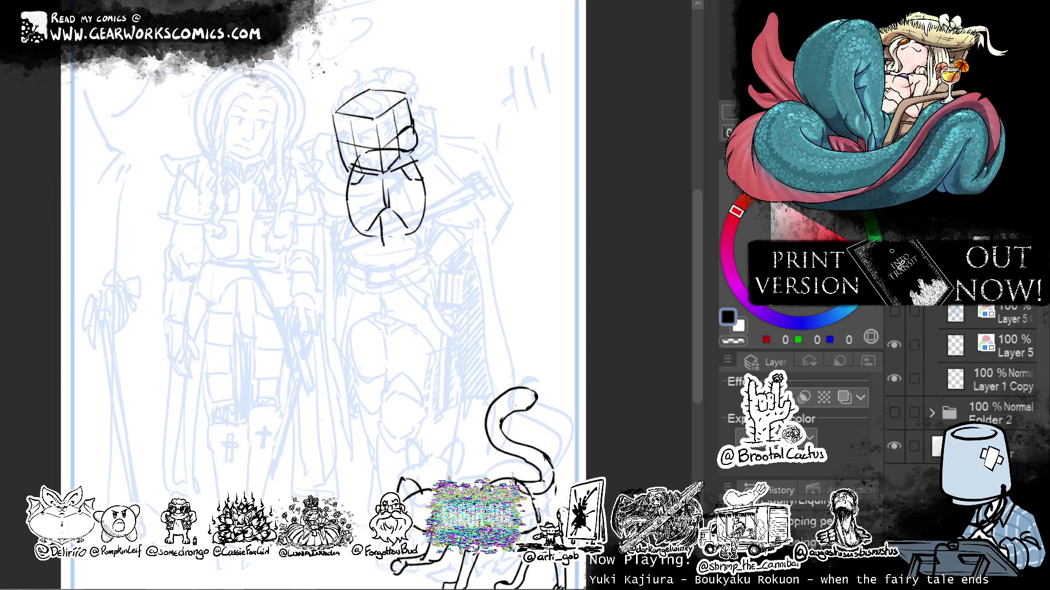
mouse_move(397, 216)
left_mouse_down()
mouse_move(401, 249)
mouse_move(383, 277)
mouse_move(393, 271)
left_mouse_up()
key("ctrl+z")
key("ctrl+z")
key("ctrl+z")
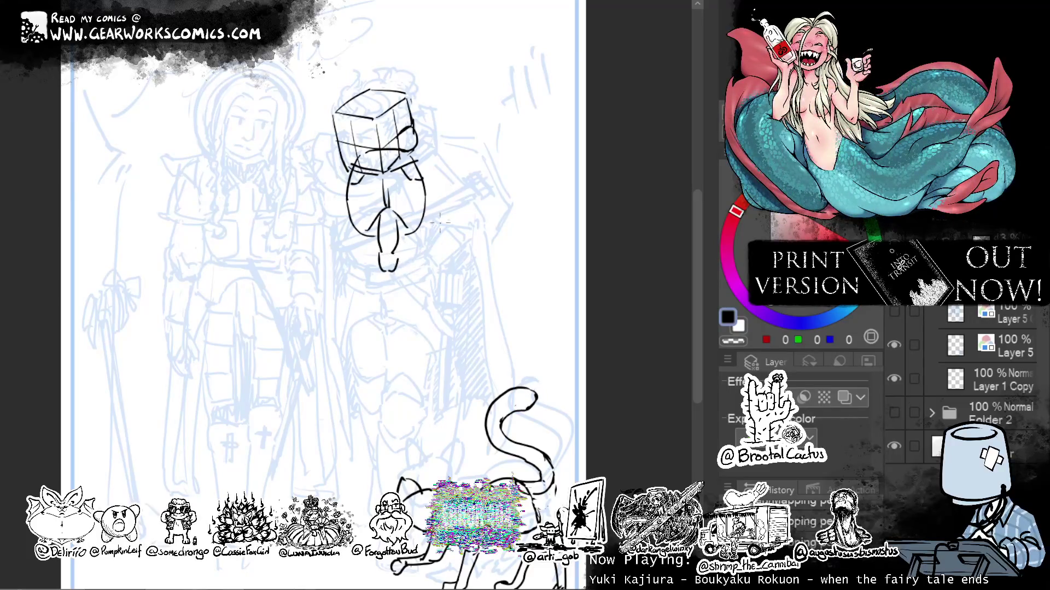
key("ctrl+z")
left_click_drag(353, 252, 365, 295)
left_click_drag(426, 254, 419, 296)
key("ctrl+z")
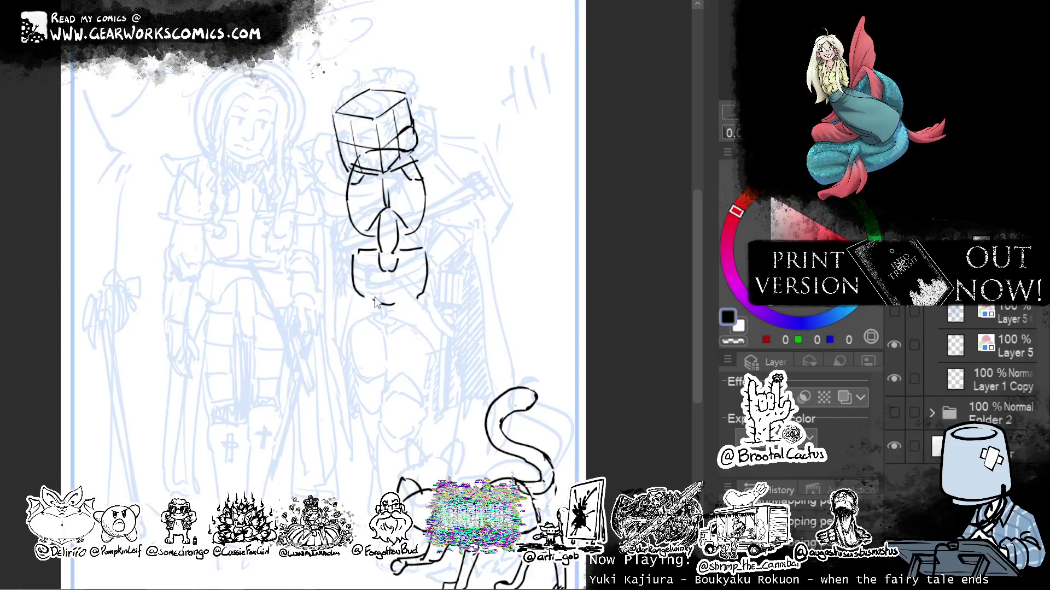
key("ctrl+z")
key("ctrl+z")
left_click_drag(373, 299, 423, 298)
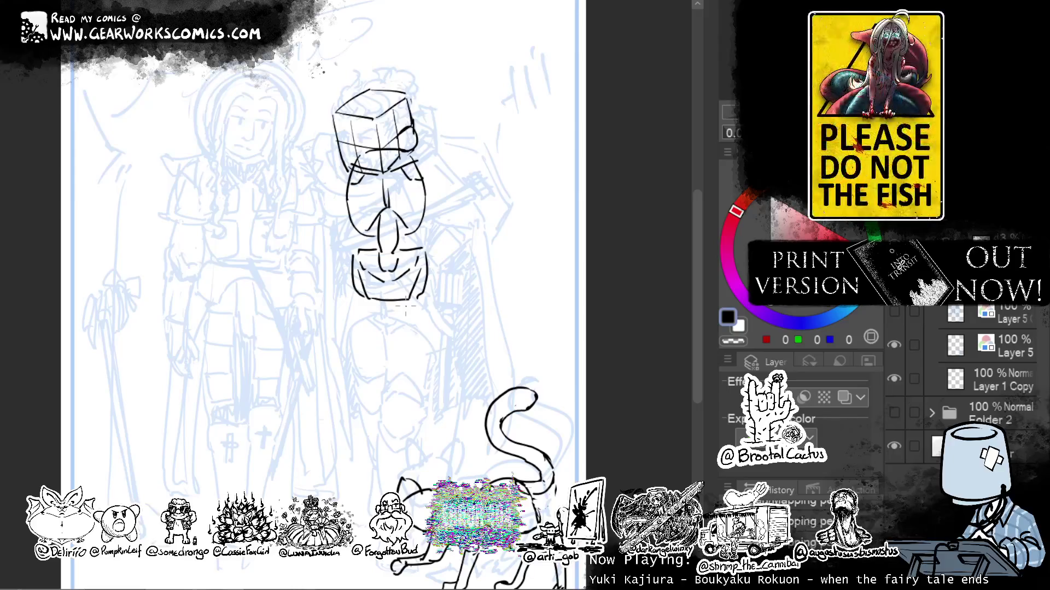
Erase a stray line and redraw the sides of the lower pelvis box in black.
mouse_move(534, 220)
left_mouse_down()
mouse_move(513, 169)
mouse_move(501, 185)
left_mouse_up()
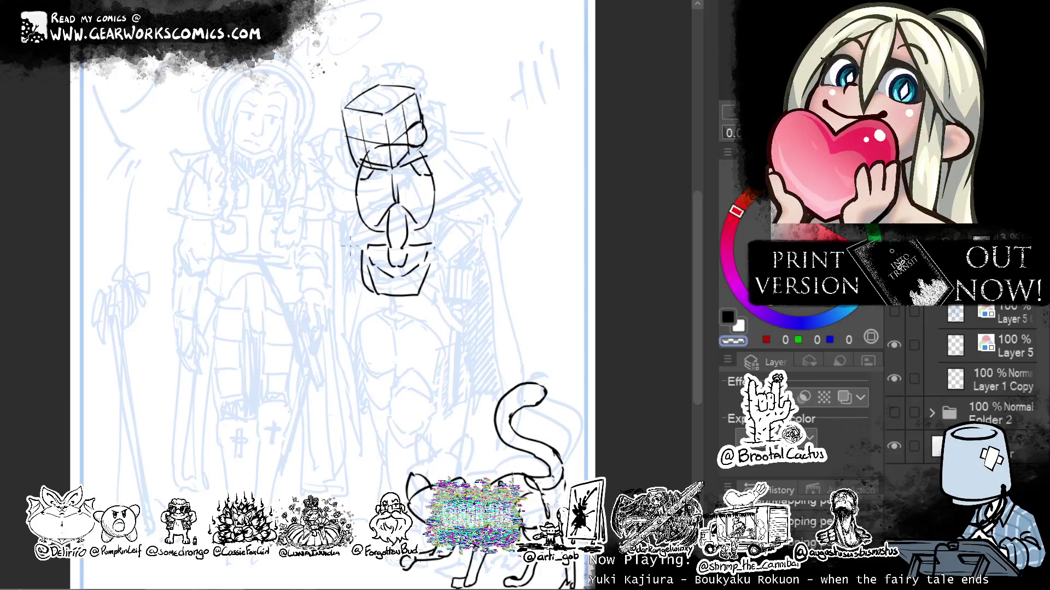
left_click_drag(350, 246, 372, 306)
key("c")
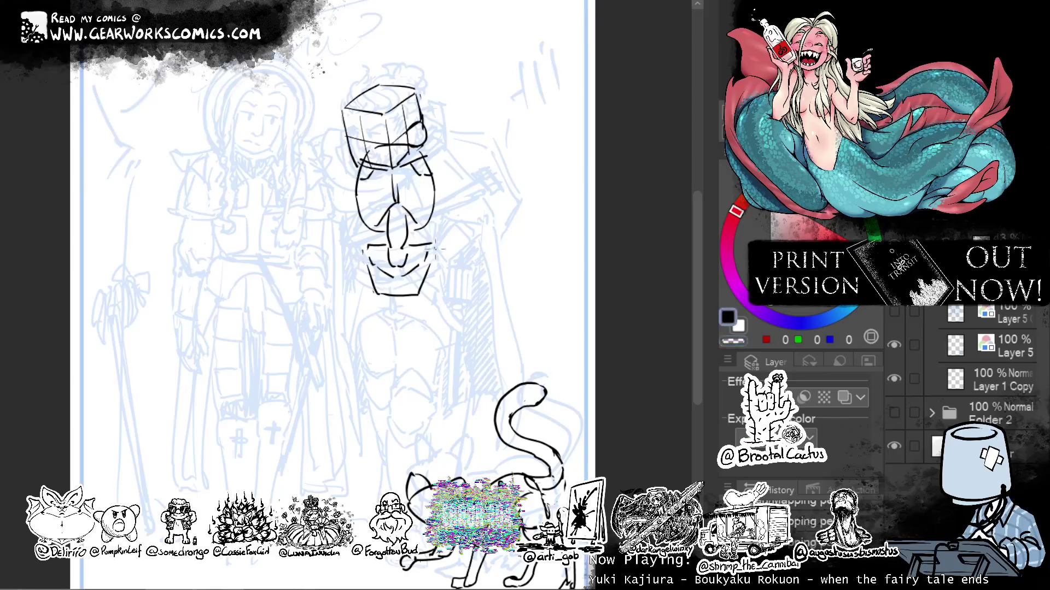
left_click_drag(435, 248, 422, 295)
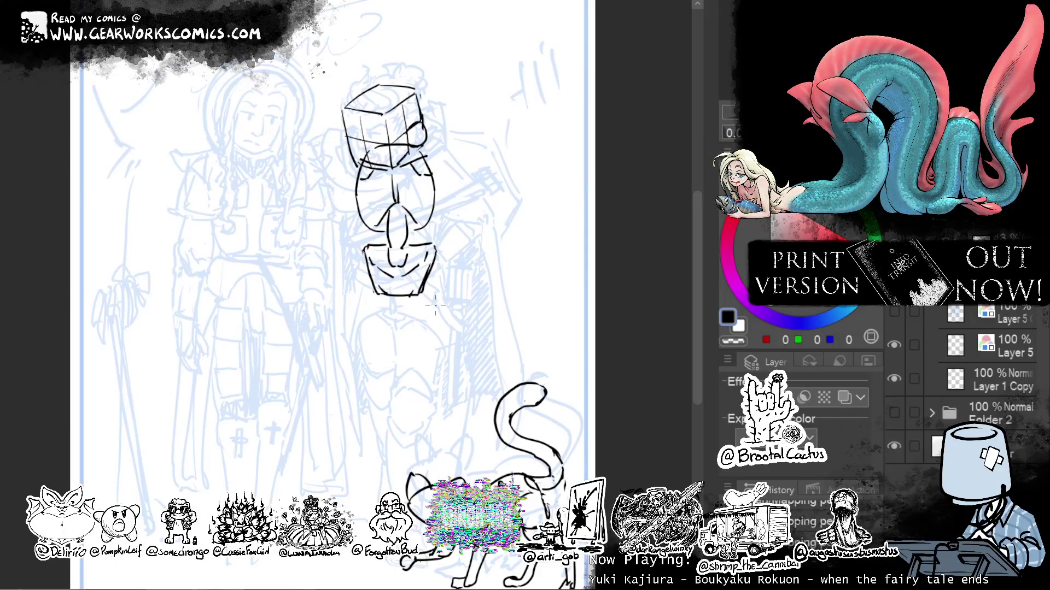
left_click_drag(437, 247, 442, 282)
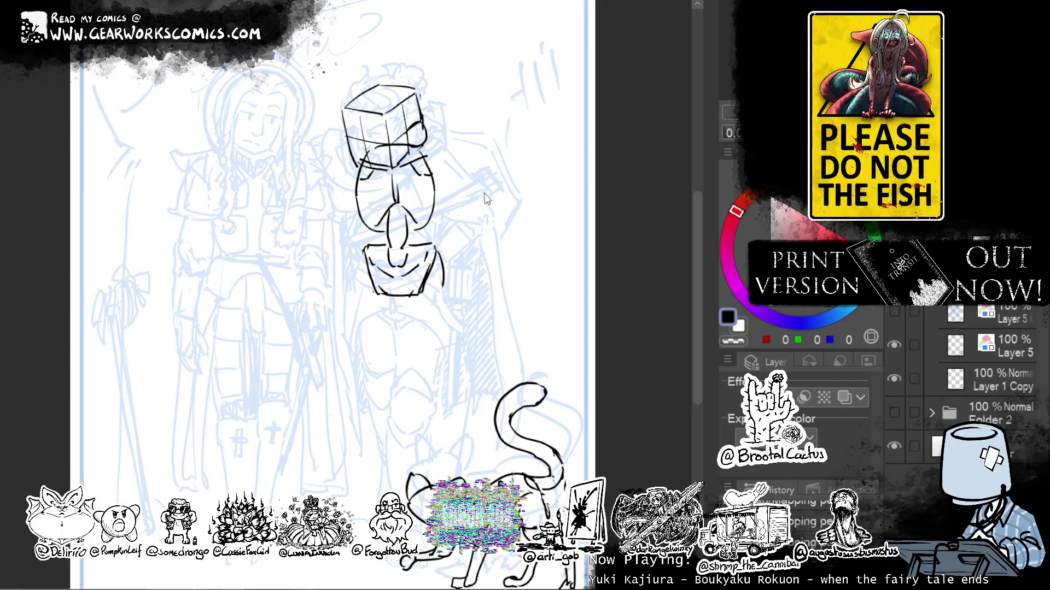
key("ctrl+z")
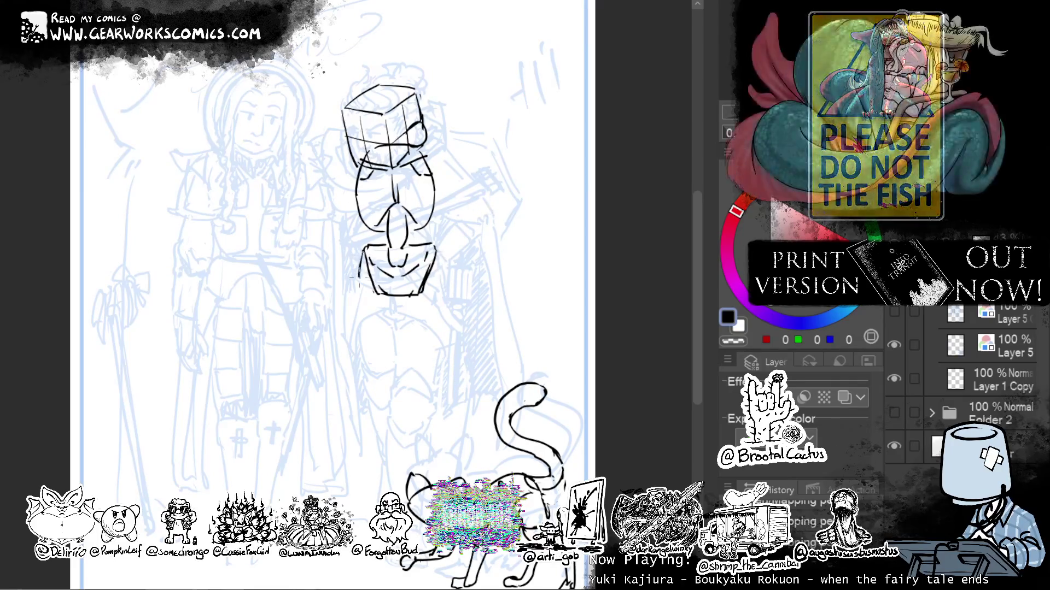
left_click_drag(361, 248, 354, 291)
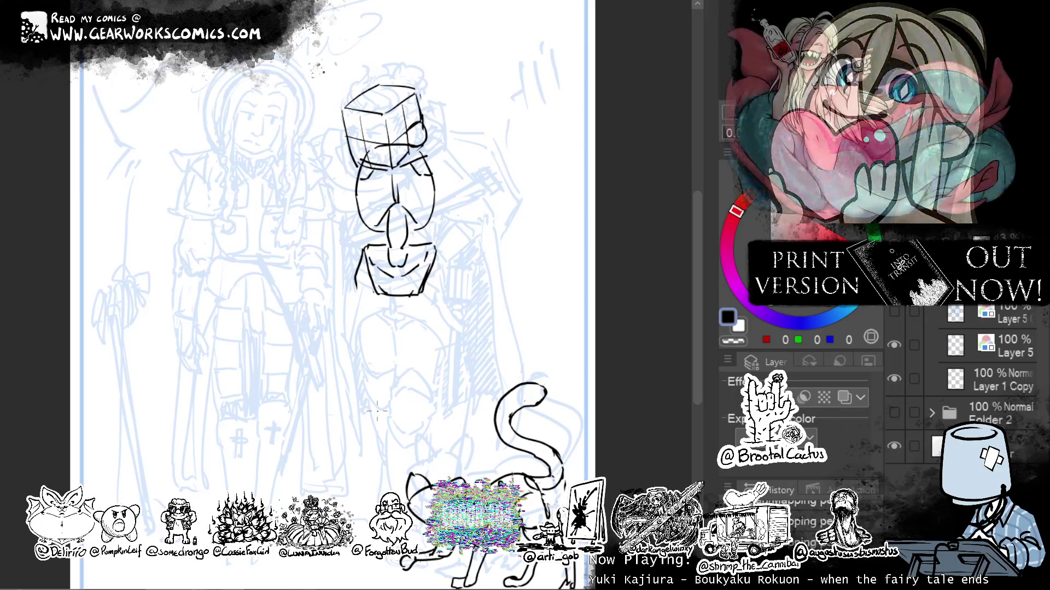
key("ctrl+z")
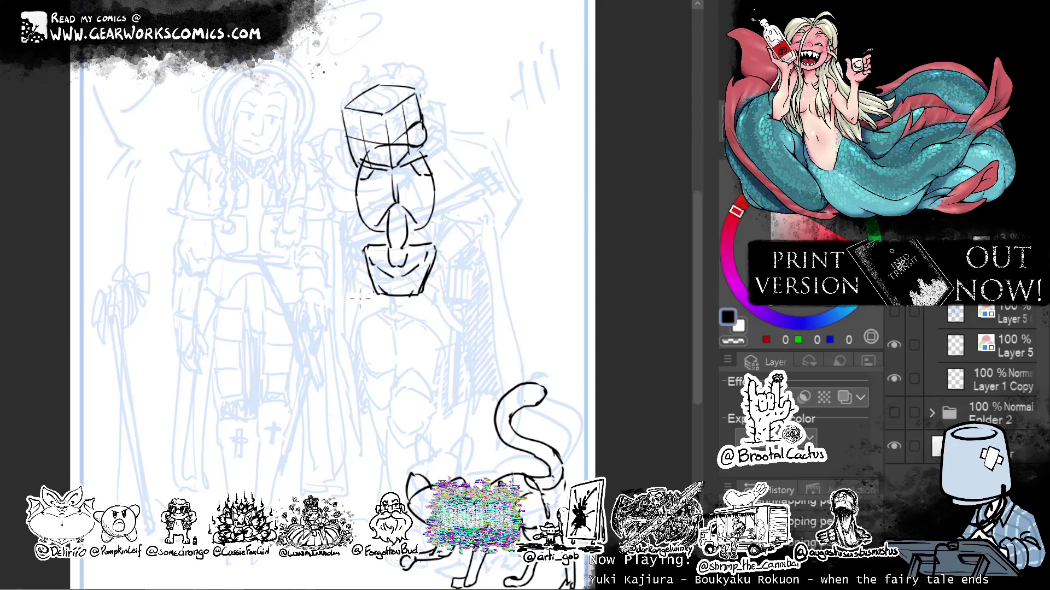
Draw the left, inner and right thigh lines down toward the knees.
left_click_drag(359, 277, 373, 360)
left_click_drag(359, 276, 361, 262)
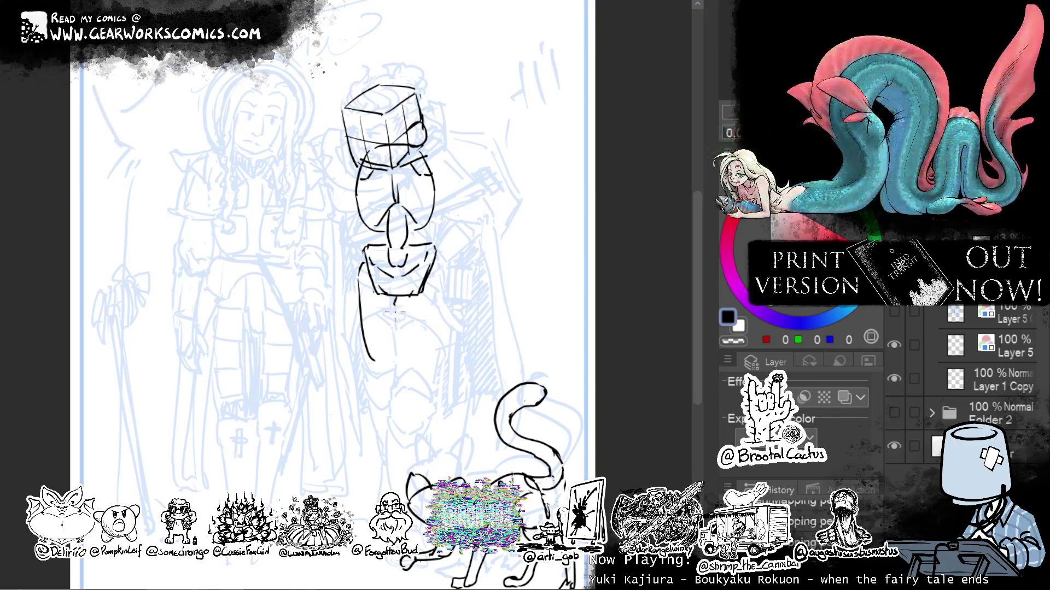
mouse_move(396, 309)
left_mouse_down()
mouse_move(398, 365)
mouse_move(407, 365)
mouse_move(398, 356)
mouse_move(377, 362)
left_mouse_up()
key("ctrl+z")
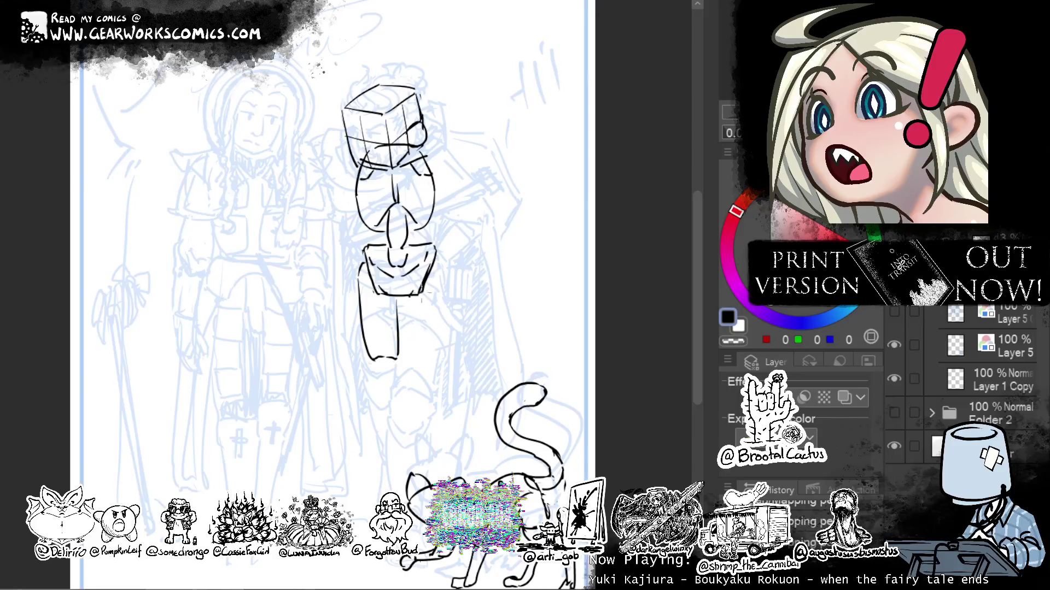
left_click_drag(440, 270, 435, 346)
Redraw the right thigh line longer, reaching down to the knee.
key("ctrl+z")
left_click_drag(441, 272, 433, 365)
key("ctrl+z")
left_click_drag(439, 275, 429, 374)
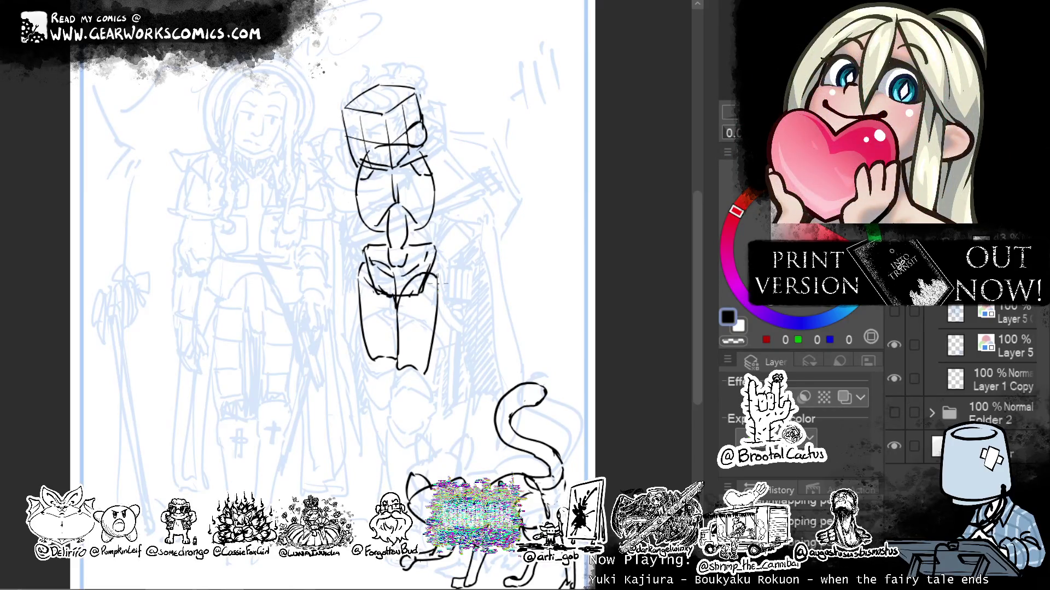
Draw the shin lines below the knees, reworking the angled shin stroke toward the foot.
left_click_drag(522, 309, 468, 241)
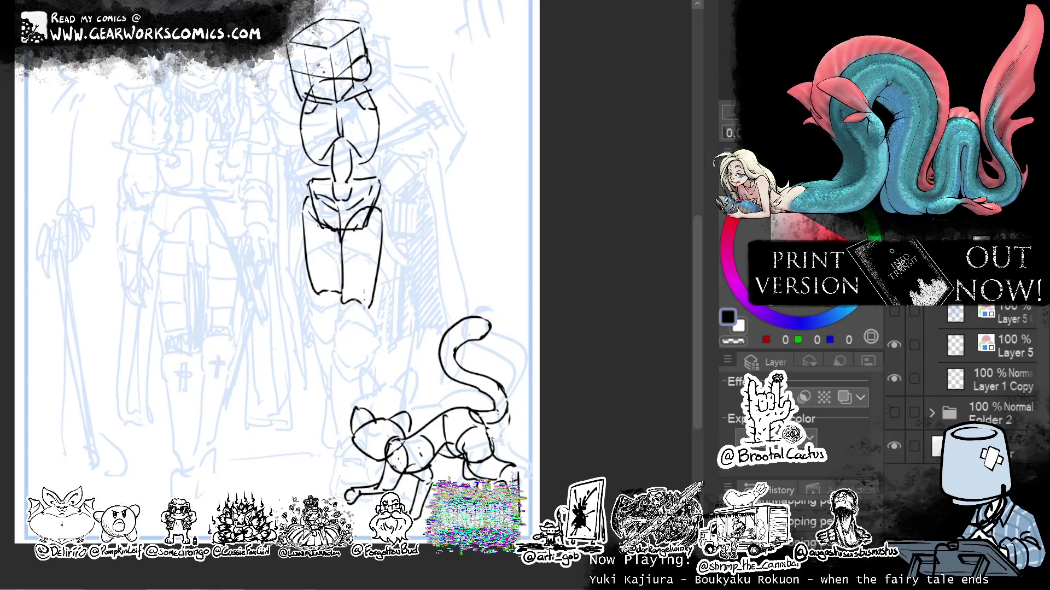
left_click_drag(338, 318, 333, 405)
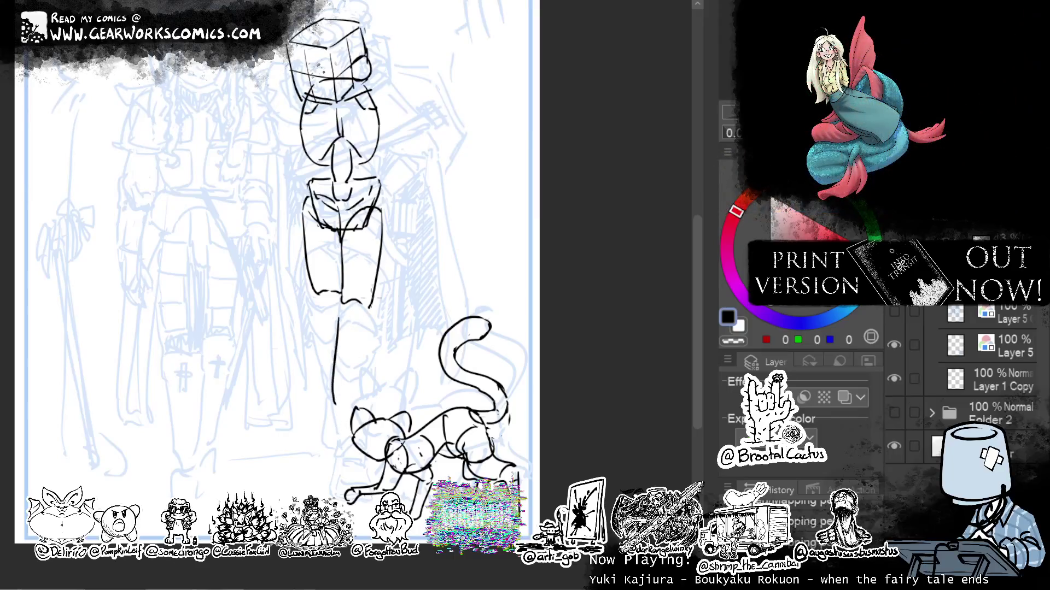
left_click_drag(371, 329, 353, 409)
key("ctrl+z")
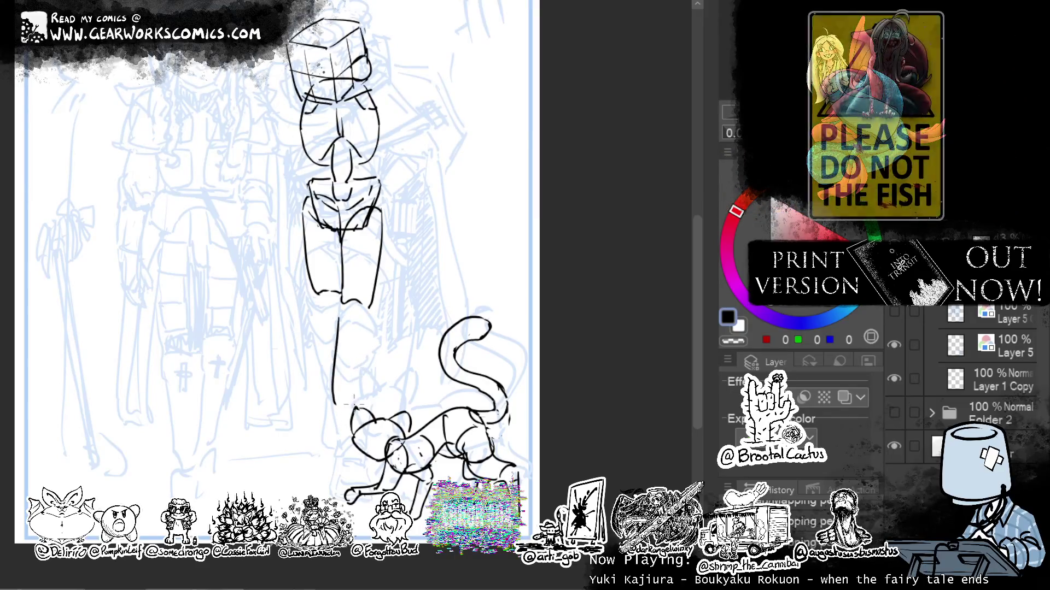
left_click_drag(369, 331, 344, 407)
key("ctrl+z")
mouse_move(371, 331)
left_mouse_down()
mouse_move(351, 408)
mouse_move(334, 409)
left_mouse_up()
Replace the boxy lower-leg strokes with one long line down the leg.
key("ctrl+z")
left_click_drag(373, 328, 355, 406)
key("ctrl+z")
left_click_drag(374, 322, 355, 406)
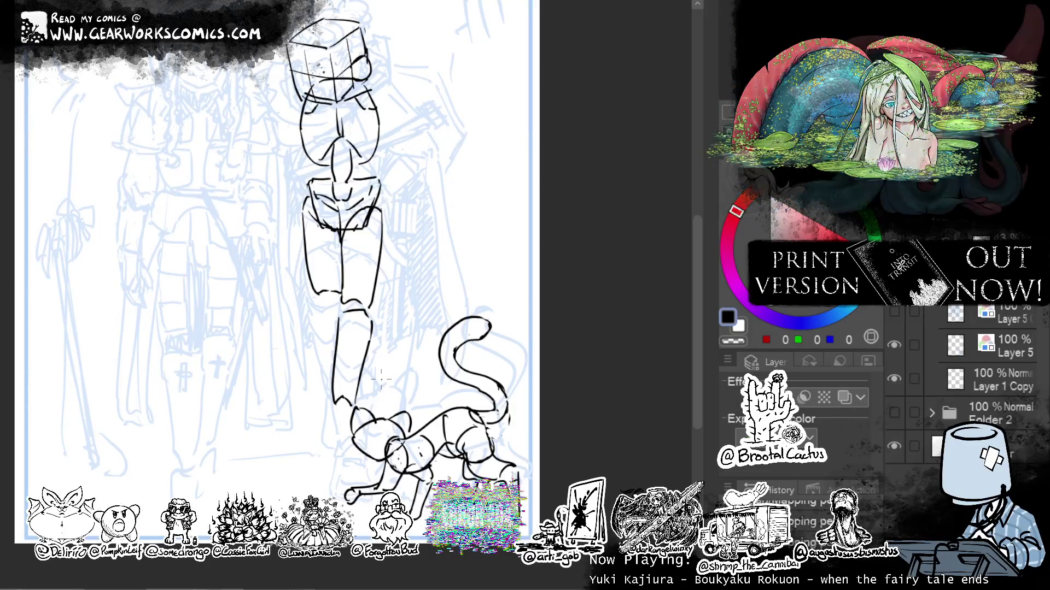
key("ctrl+z")
key("ctrl+z")
key("ctrl+z")
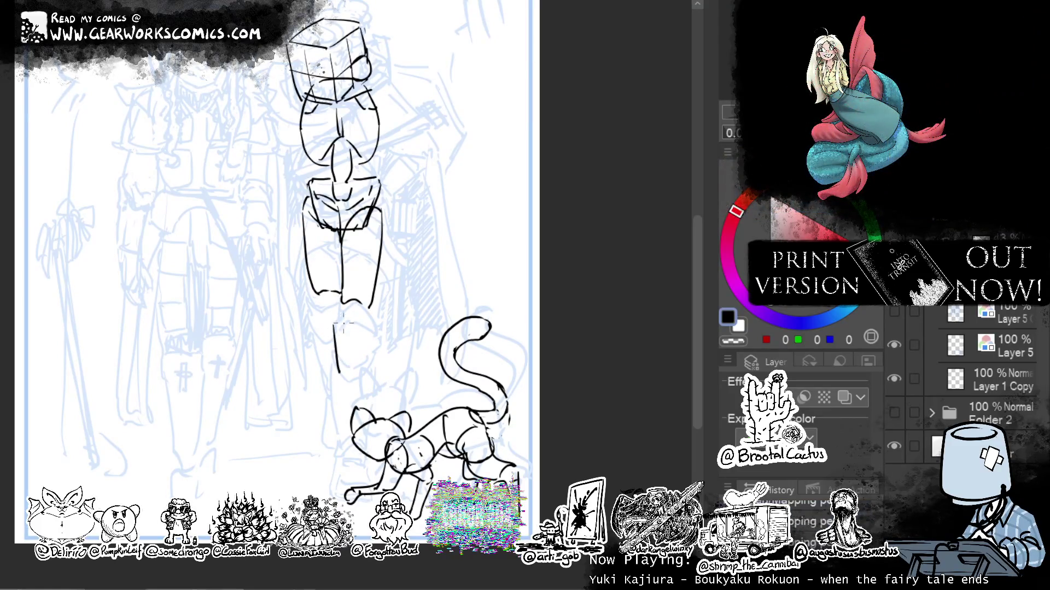
key("ctrl+z")
left_click_drag(352, 323, 337, 440)
Redraw the long leg line to the ankle and add thin lines for the other leg.
key("ctrl+z")
mouse_move(353, 323)
left_mouse_down()
mouse_move(339, 438)
mouse_move(350, 387)
mouse_move(342, 438)
mouse_move(361, 440)
left_mouse_up()
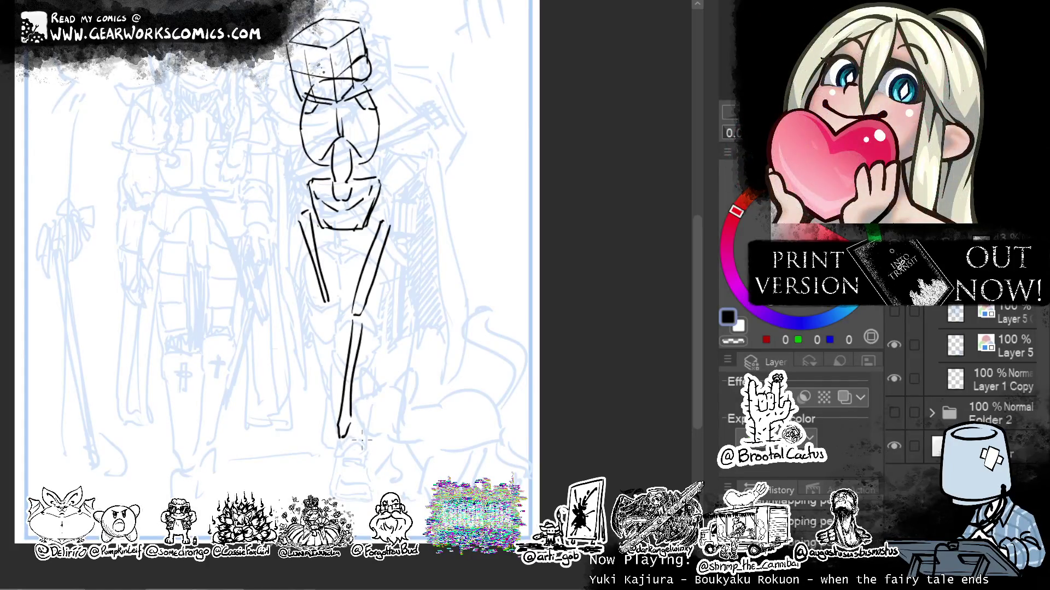
mouse_move(323, 322)
left_mouse_down()
mouse_move(336, 386)
mouse_move(331, 372)
left_mouse_up()
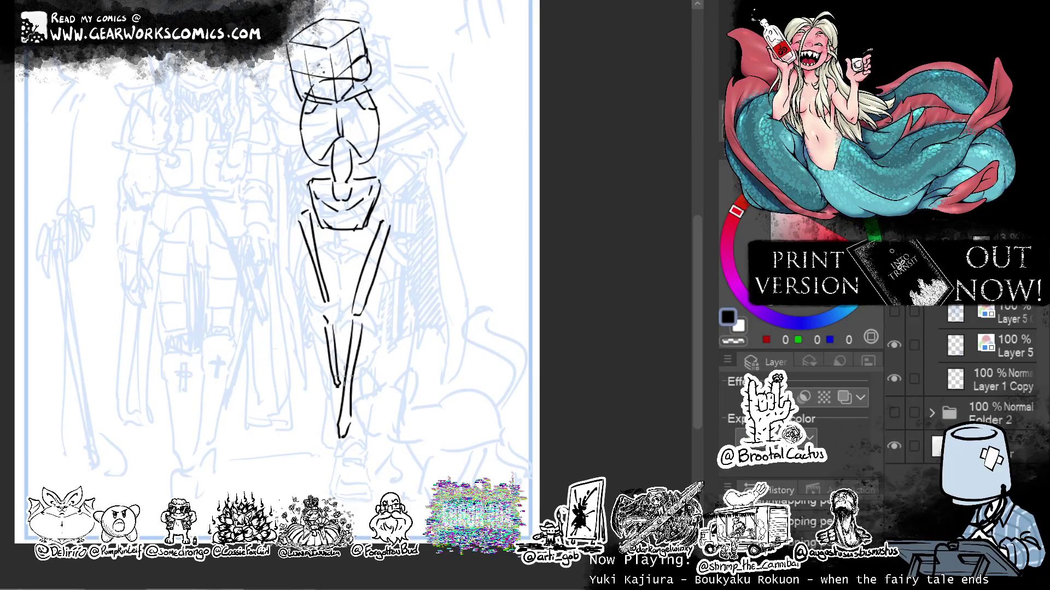
mouse_move(366, 317)
left_mouse_down()
mouse_move(377, 364)
mouse_move(360, 391)
mouse_move(350, 389)
left_mouse_up()
key("ctrl+z")
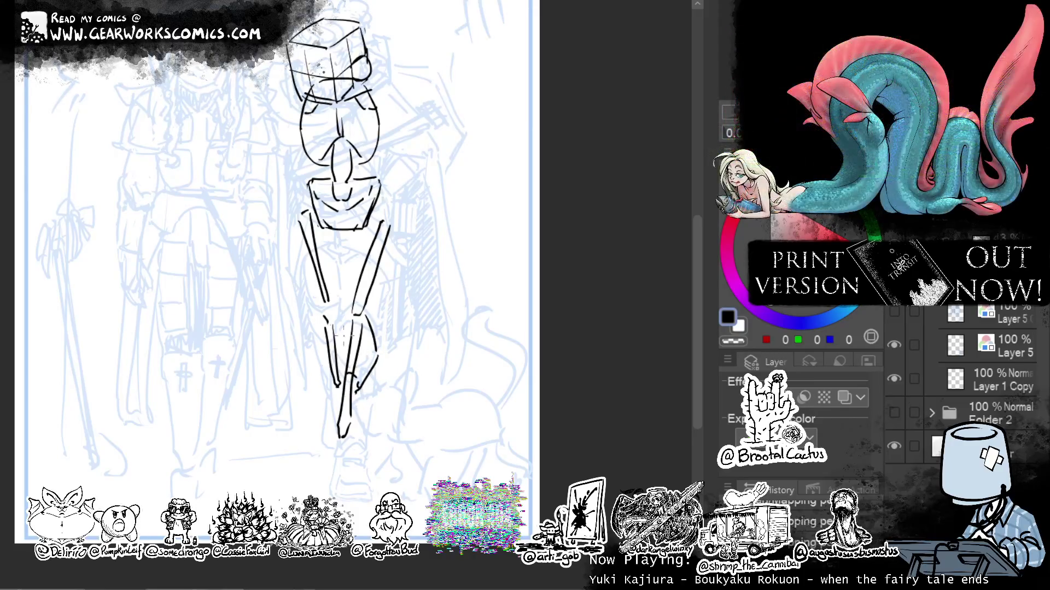
Thin the dark leg strokes, add a knee shape, and extend the lower leg to the foot.
left_click_drag(348, 323, 343, 345)
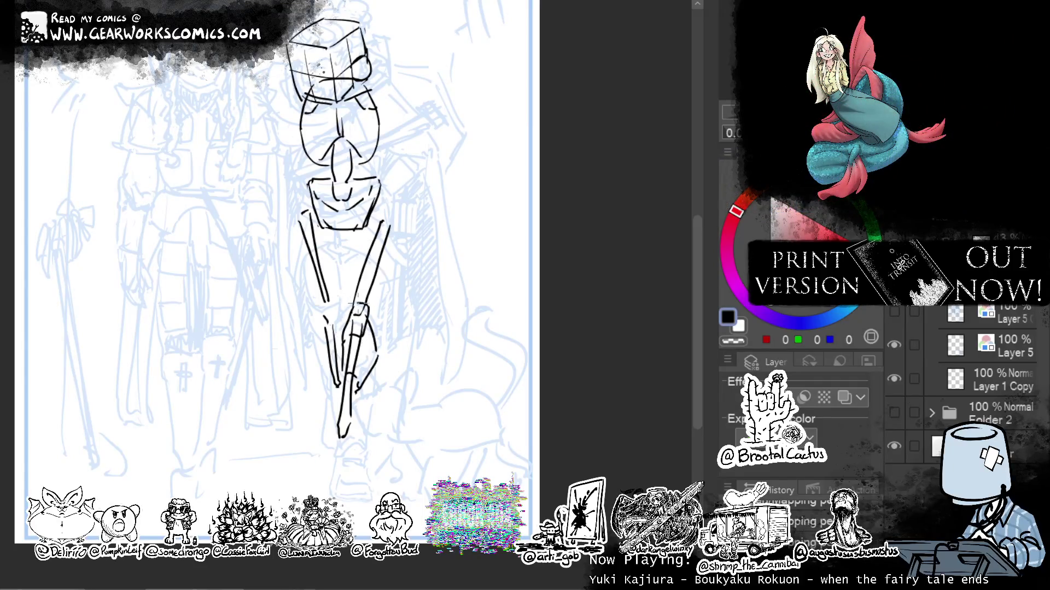
mouse_move(379, 310)
left_mouse_down()
mouse_move(372, 327)
mouse_move(393, 270)
mouse_move(385, 212)
mouse_move(391, 225)
mouse_move(350, 243)
mouse_move(344, 327)
left_mouse_up()
left_click_drag(361, 388, 358, 428)
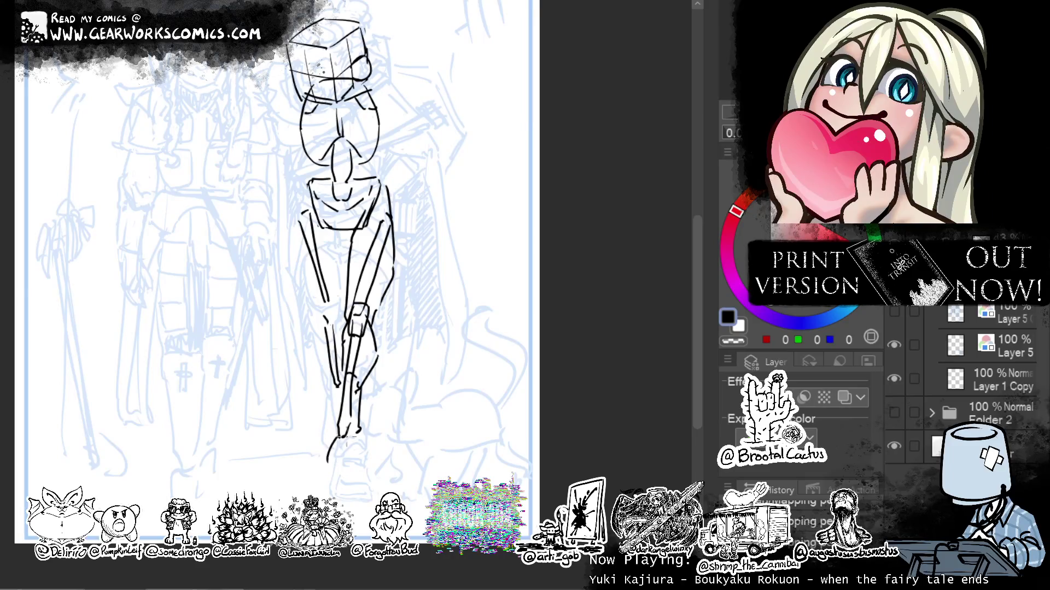
mouse_move(344, 437)
left_mouse_down()
mouse_move(322, 464)
mouse_move(365, 463)
left_mouse_up()
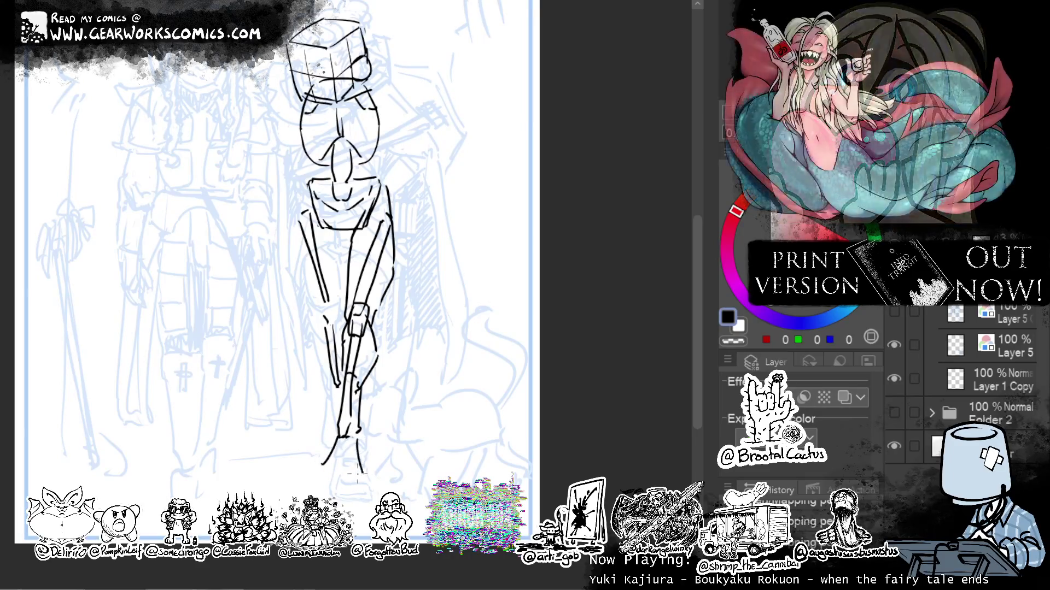
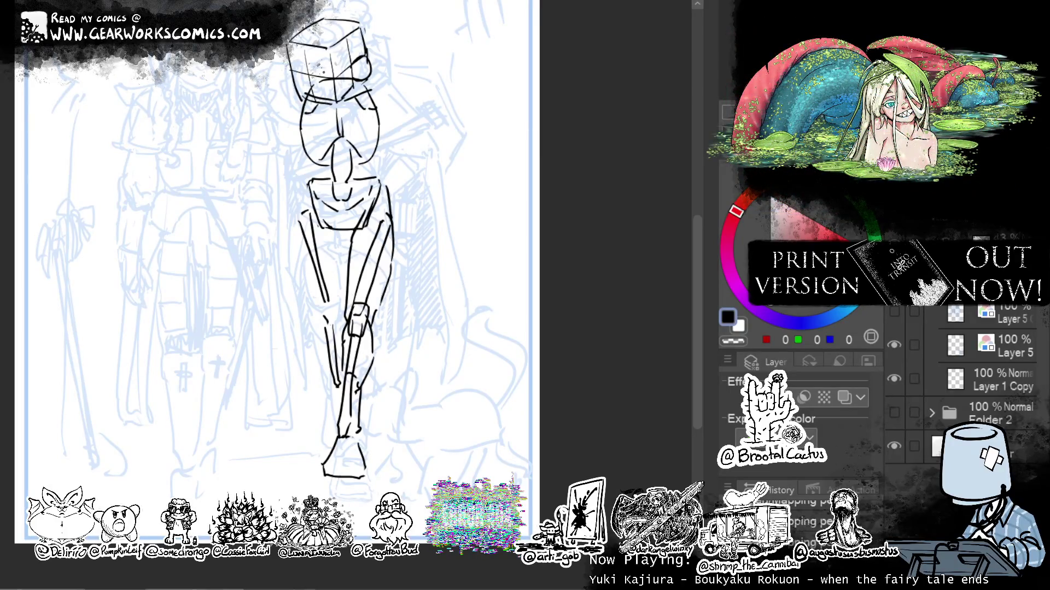
Undo a stray stroke, then move the legs down and tilt them slightly counter-clockwise.
left_click_drag(306, 201, 301, 234)
key("ctrl+z")
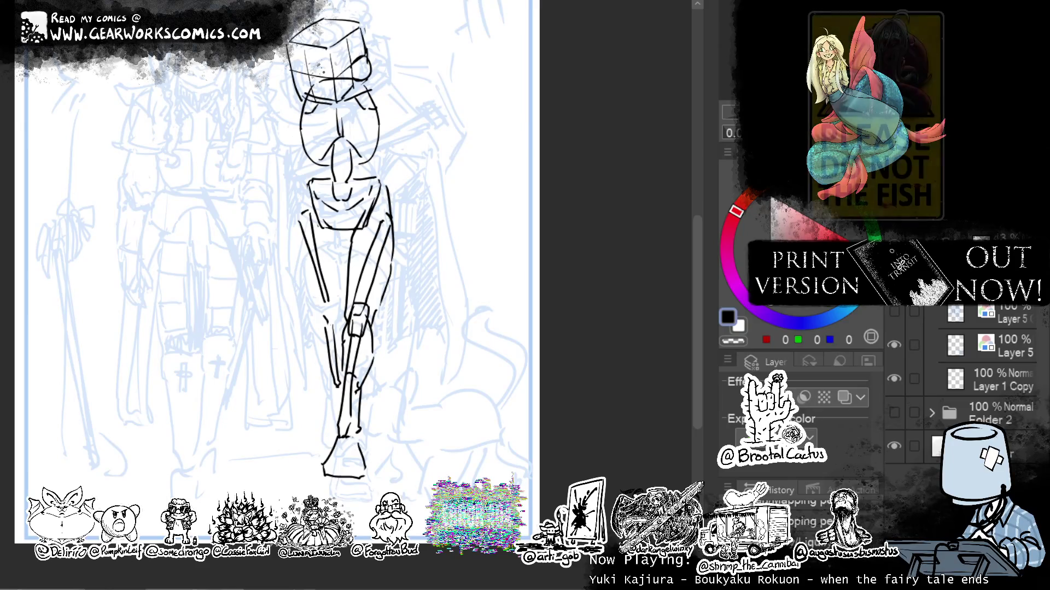
mouse_move(336, 168)
left_mouse_down()
mouse_move(270, 435)
mouse_move(459, 178)
left_mouse_up()
key("ctrl+t")
left_click_drag(383, 465, 382, 480)
left_click_drag(516, 333, 517, 326)
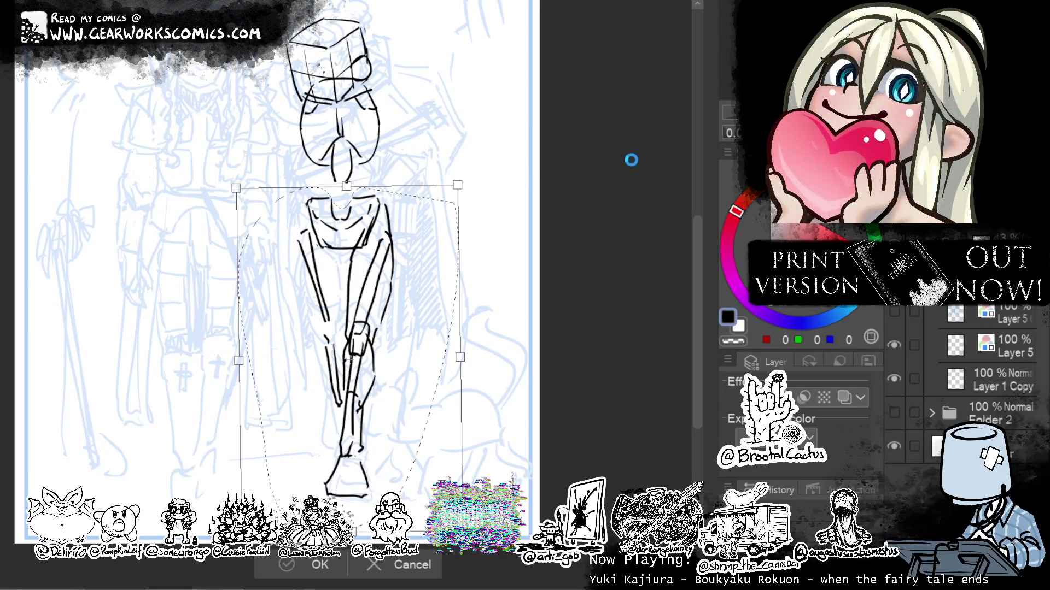
key("Return")
key("ctrl+d")
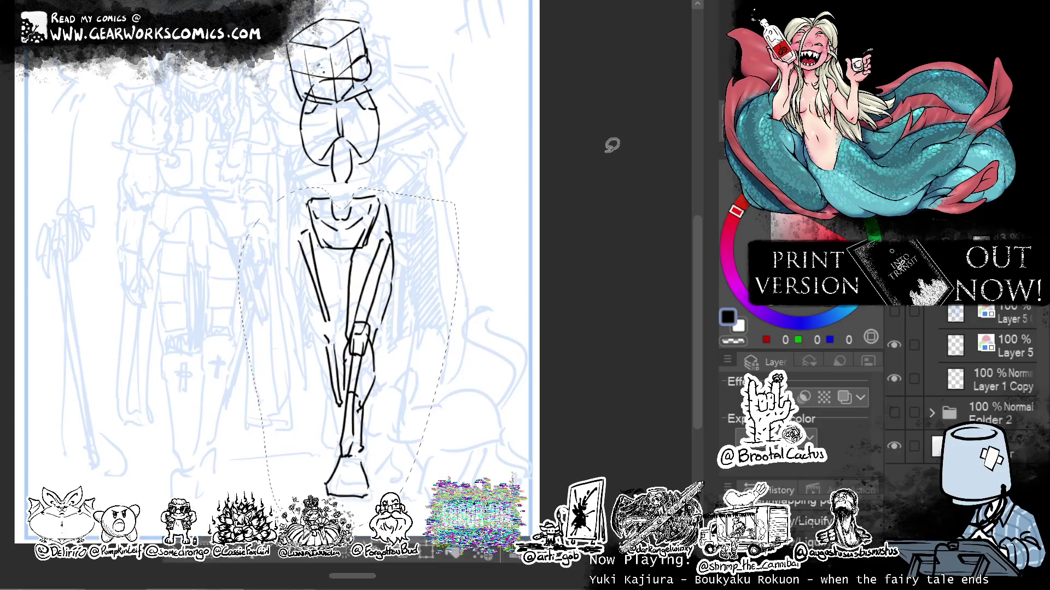
Lasso the area around the head for a transform, leaving it unchanged.
mouse_move(410, 130)
left_mouse_down()
mouse_move(369, 175)
mouse_move(281, 88)
left_mouse_up()
left_click_drag(353, 27, 416, 71)
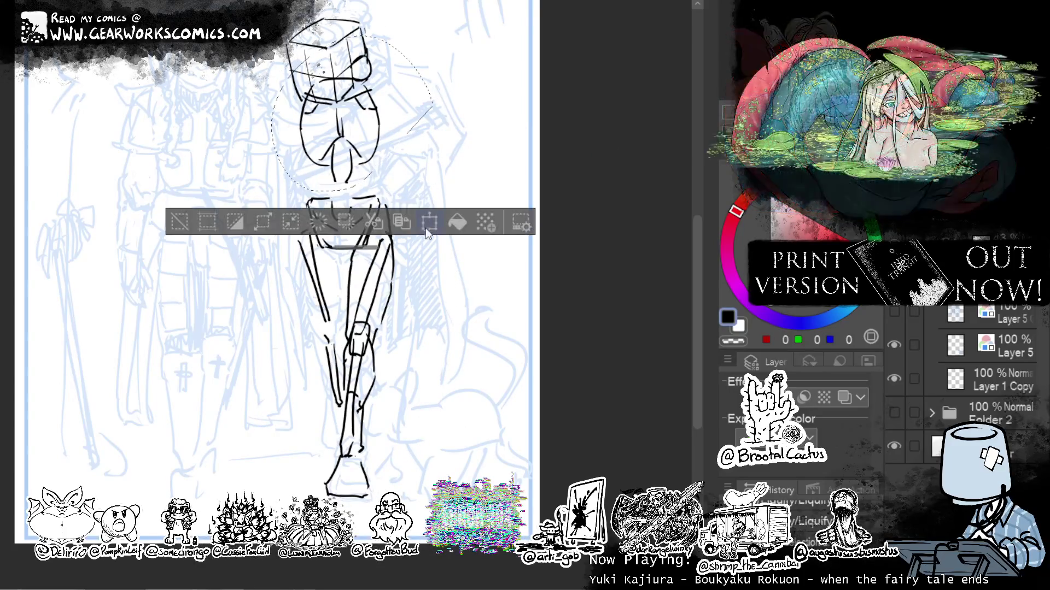
key("ctrl+t")
key("Return")
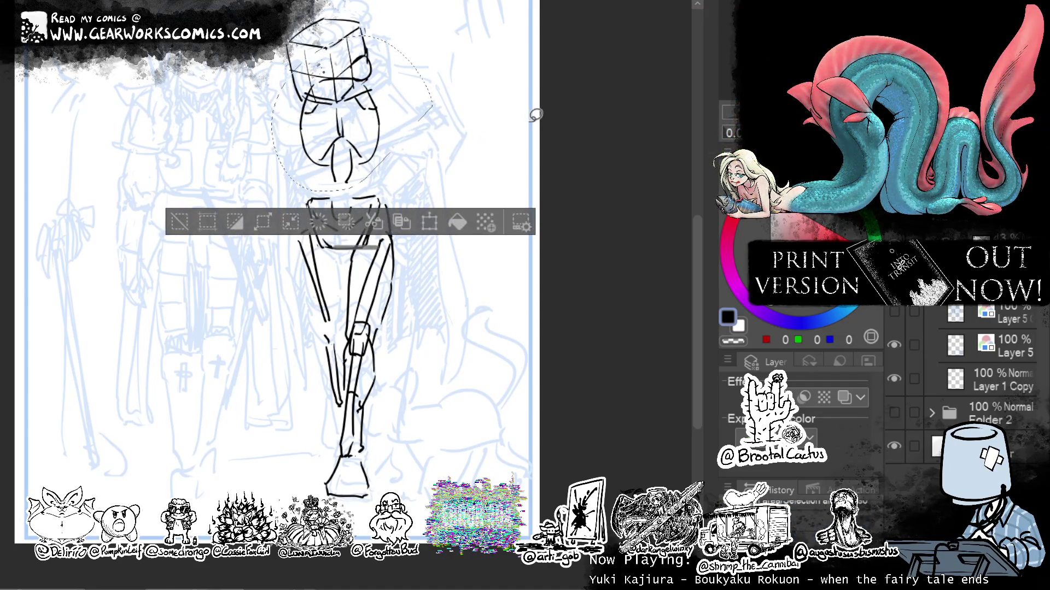
key("ctrl+d")
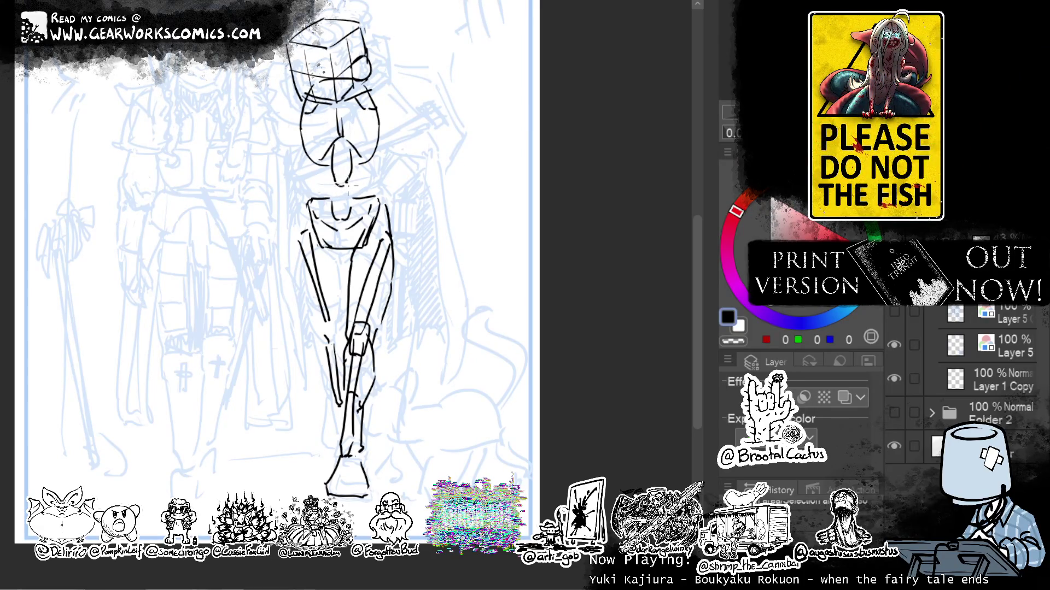
Resize the lower body slightly from its top corner and nudge it into place.
mouse_move(356, 174)
left_mouse_down()
mouse_move(258, 292)
mouse_move(445, 306)
mouse_move(390, 178)
left_mouse_up()
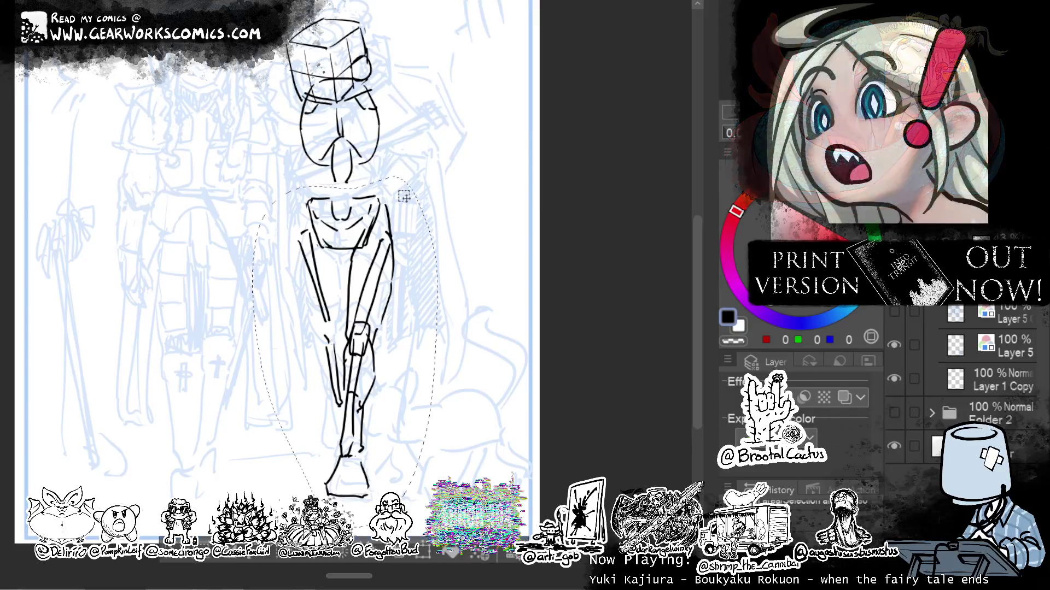
left_click(425, 553)
left_click_drag(440, 172, 437, 176)
left_click_drag(396, 465, 396, 470)
left_click_drag(356, 201, 363, 184)
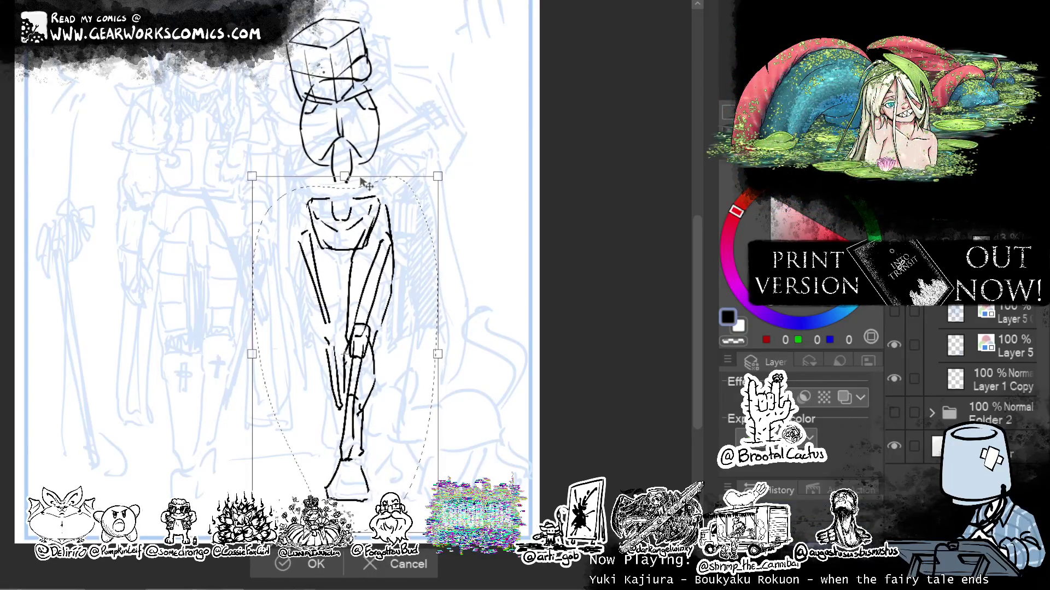
key("Return")
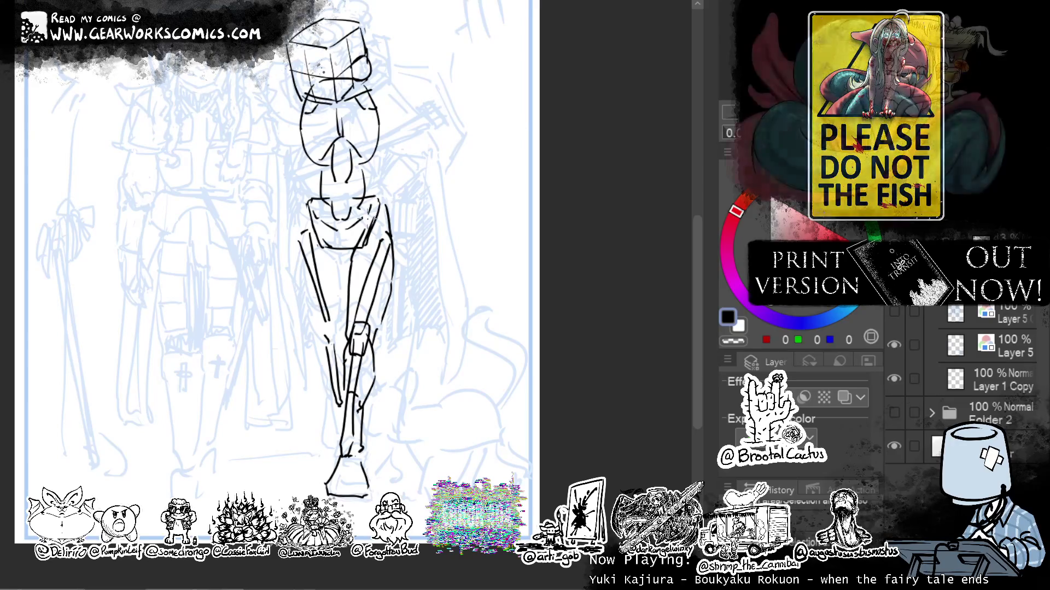
Draw small joint circles at the left and right shoulders.
left_click(384, 97)
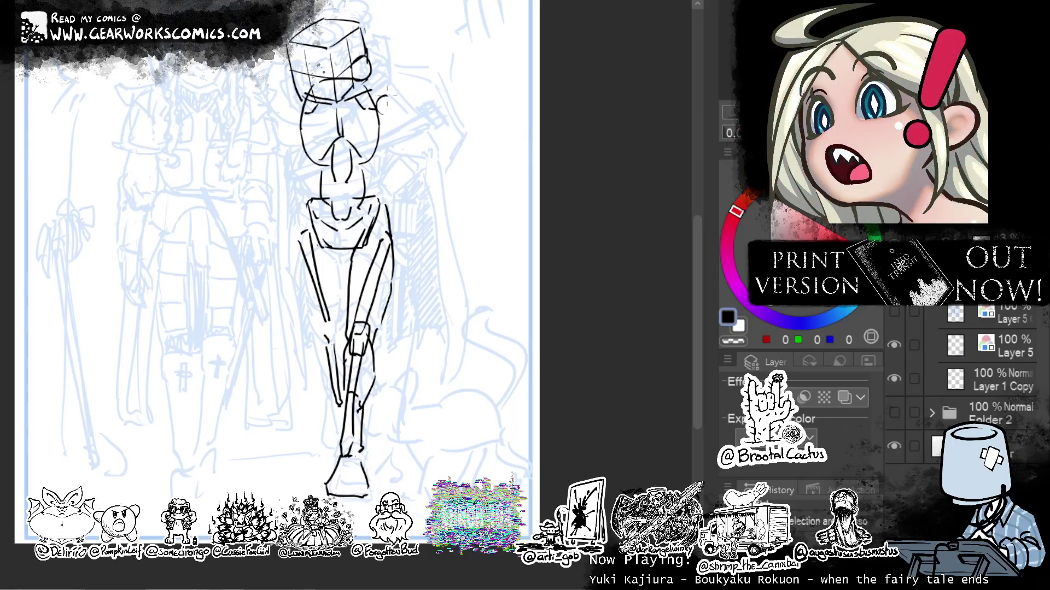
left_click_drag(388, 97, 385, 97)
left_click_drag(298, 84, 294, 84)
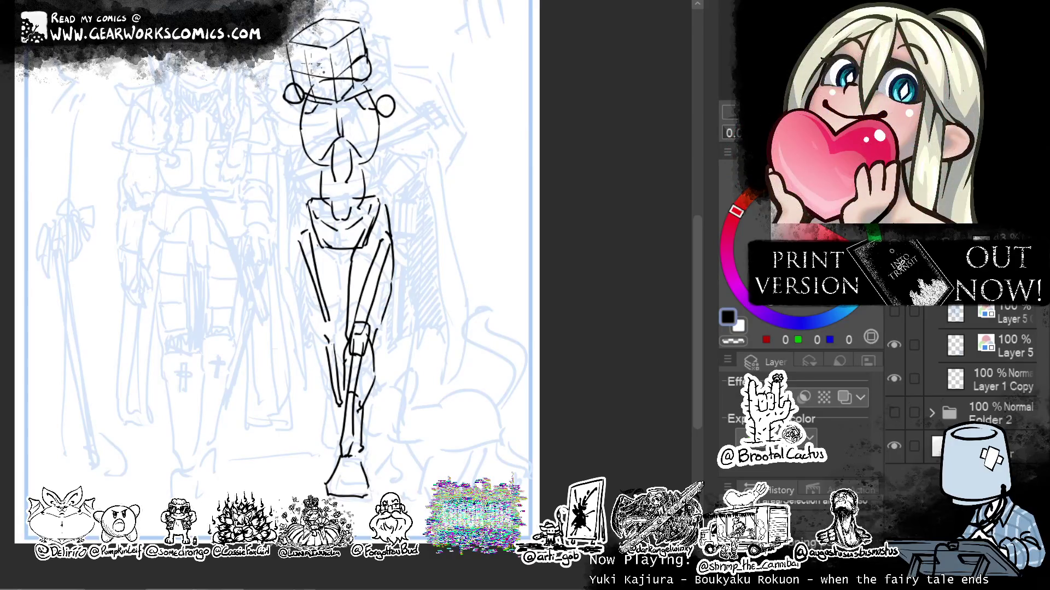
left_click_drag(386, 101, 398, 103)
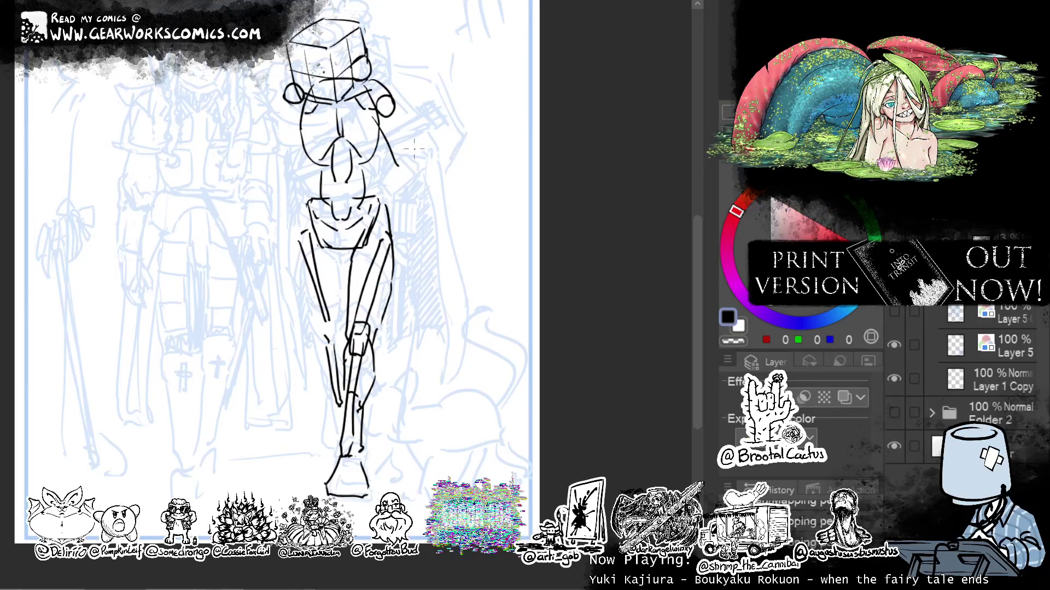
Draw the bent arm from the right shoulder to a hand resting on the hip.
left_click_drag(382, 117, 422, 153)
left_click_drag(397, 99, 431, 144)
key("ctrl+z")
left_click_drag(383, 198, 422, 141)
key("ctrl+z")
left_click_drag(379, 194, 419, 143)
left_click_drag(391, 202, 438, 144)
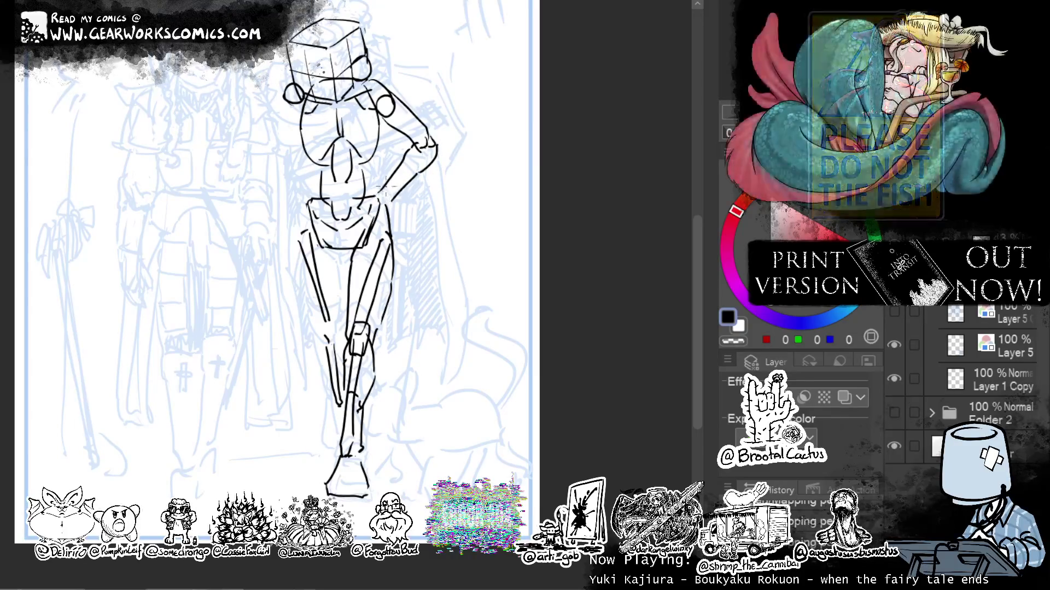
mouse_move(382, 186)
left_mouse_down()
mouse_move(375, 219)
mouse_move(399, 207)
mouse_move(409, 230)
left_mouse_up()
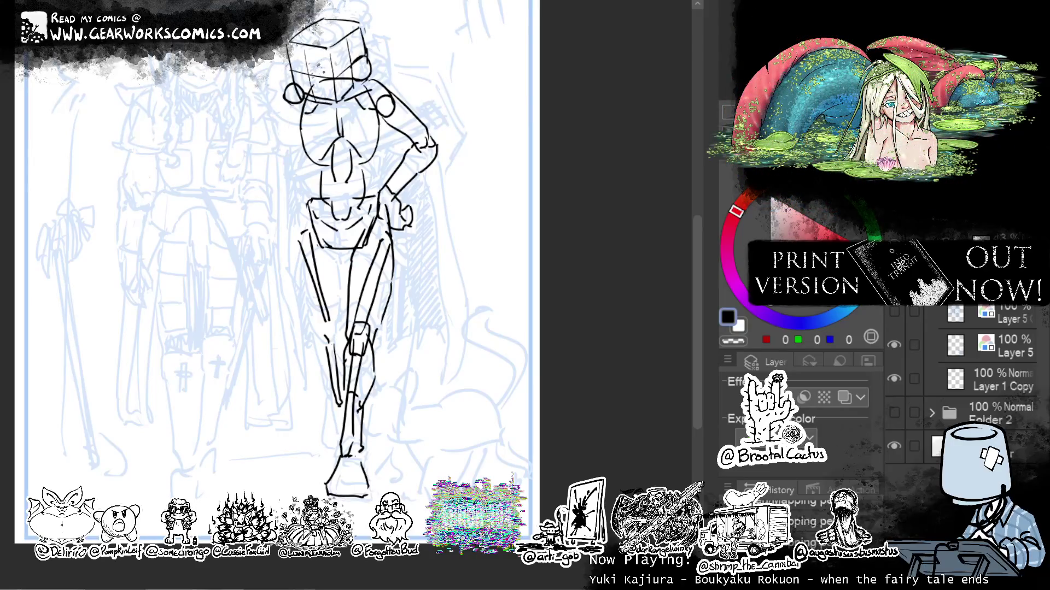
Erase part of the chest lines in transparent colour, then add a black line along the torso's bottom.
key("c")
left_click_drag(345, 127, 324, 150)
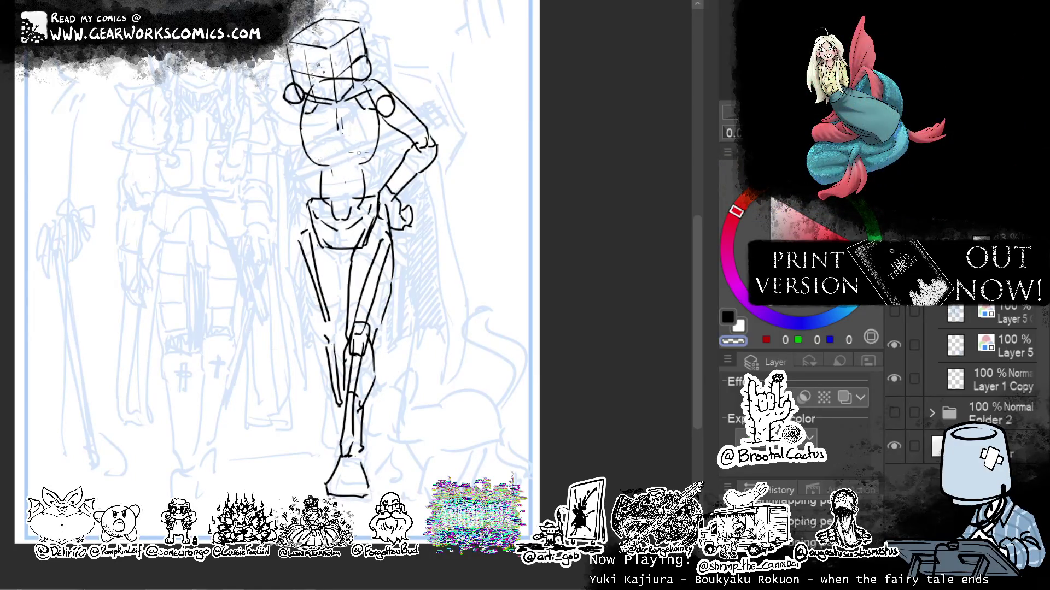
key("c")
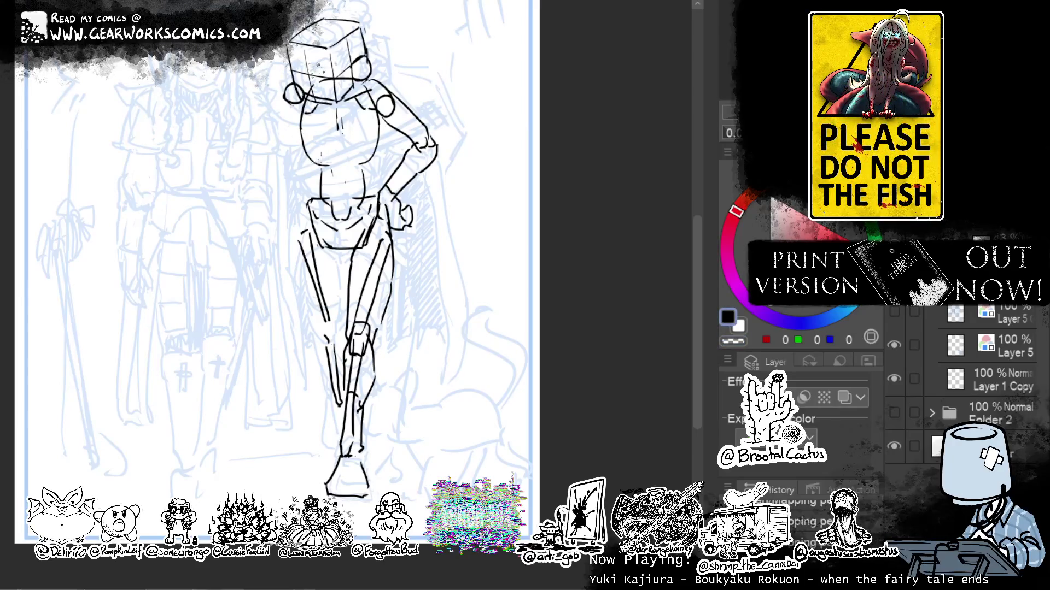
left_click_drag(342, 162, 370, 159)
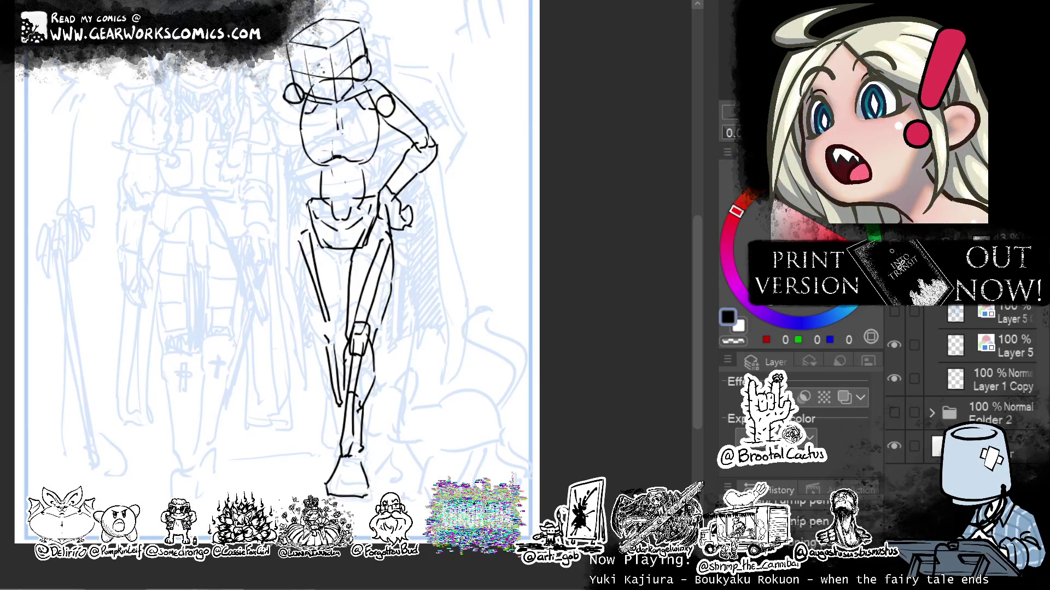
Add upper-chest strokes and a vertical line down the torso's left side.
mouse_move(335, 120)
left_mouse_down()
mouse_move(331, 154)
mouse_move(344, 161)
left_mouse_up()
left_click_drag(343, 97, 369, 120)
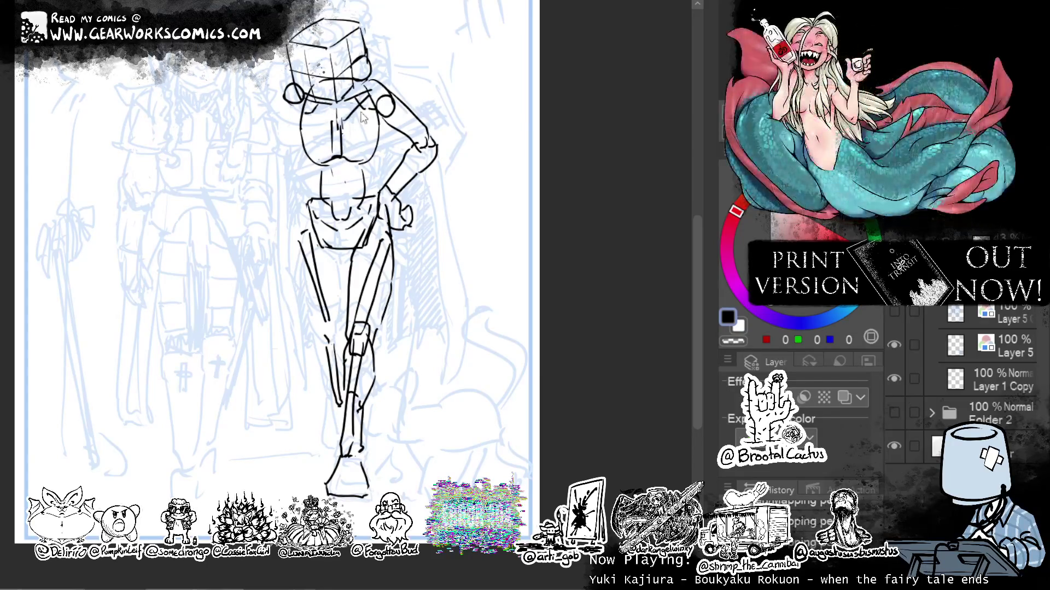
left_click_drag(299, 102, 327, 123)
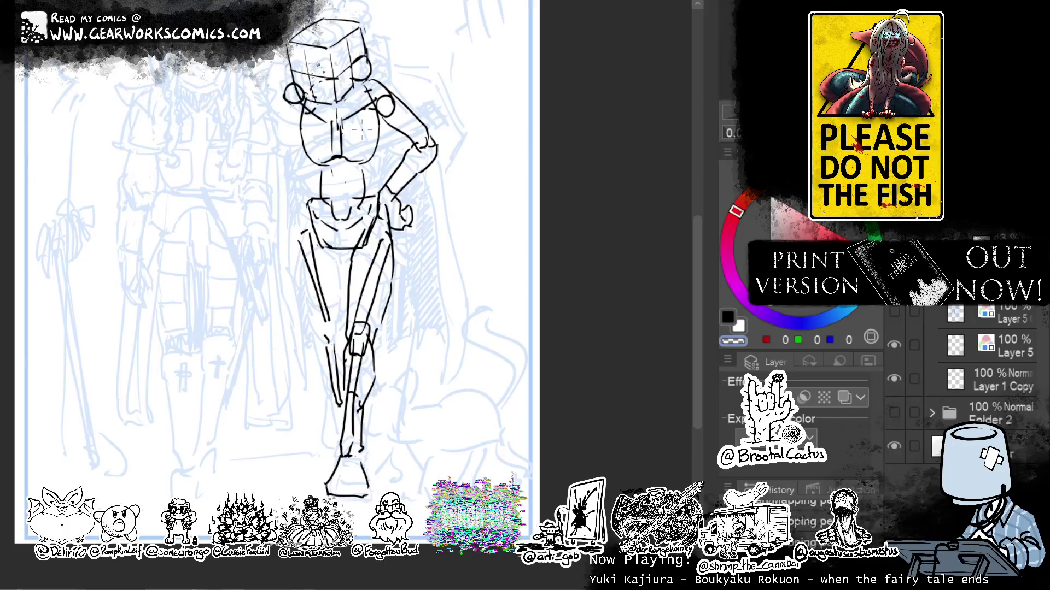
key("c")
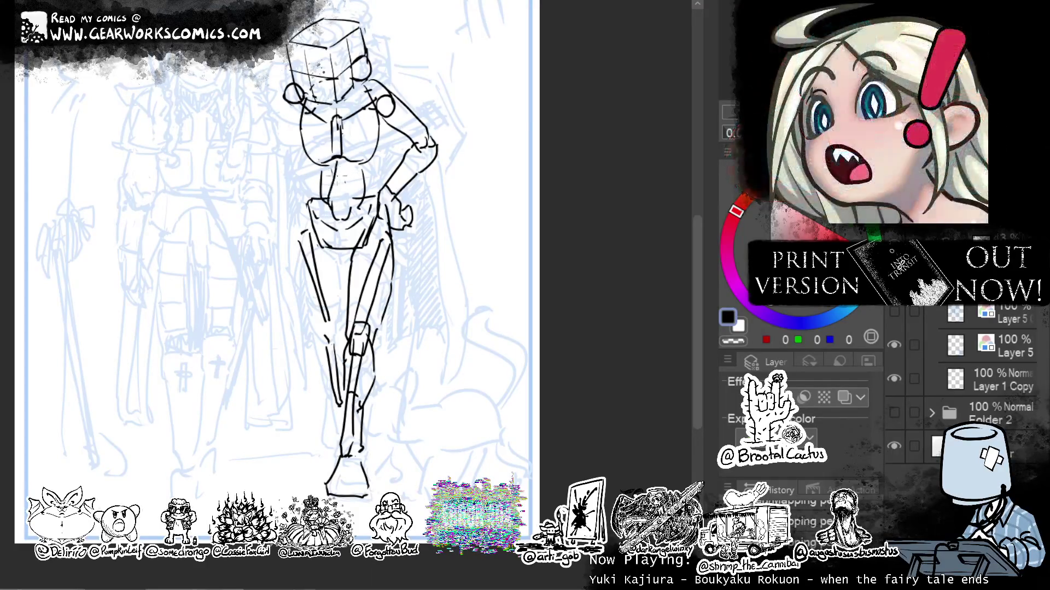
left_click_drag(330, 160, 327, 208)
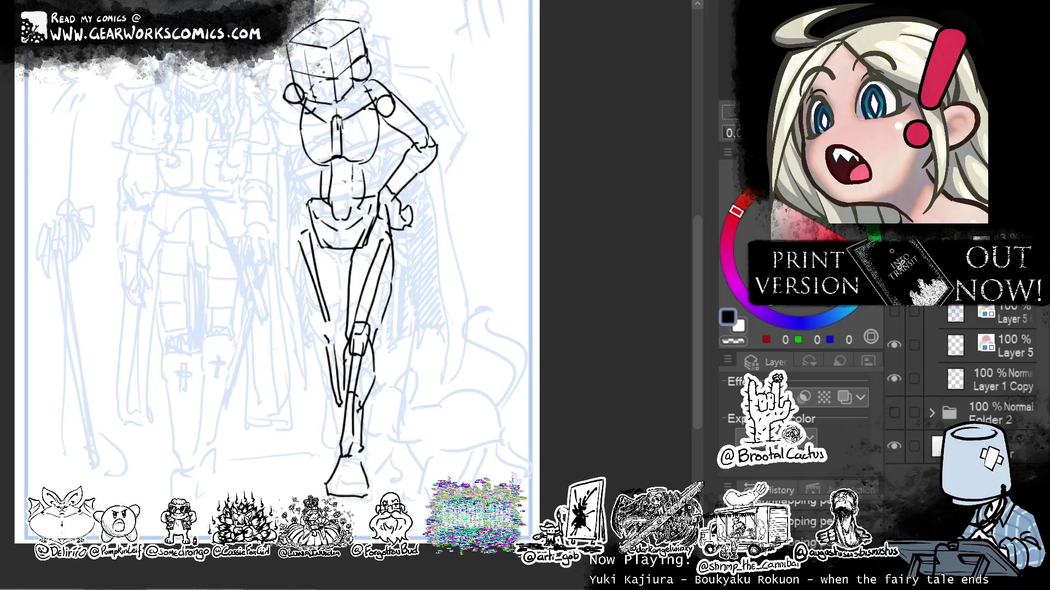
left_click_drag(566, 141, 586, 145)
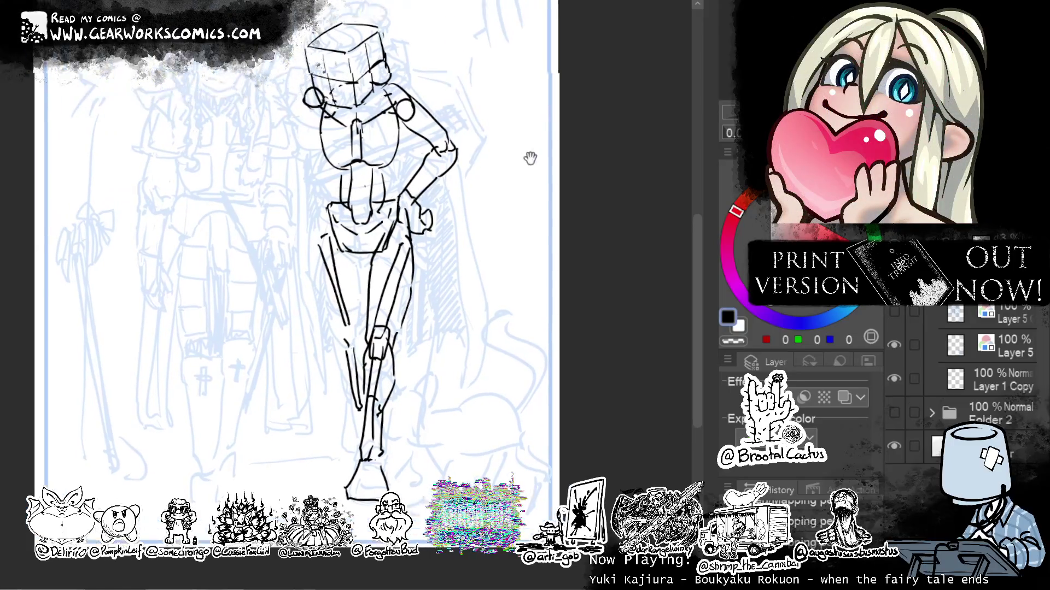
Trace construction lines down the left leg from thigh to lower leg.
mouse_move(507, 173)
left_mouse_down()
mouse_move(480, 227)
mouse_move(459, 175)
mouse_move(488, 129)
mouse_move(507, 152)
mouse_move(487, 138)
left_mouse_up()
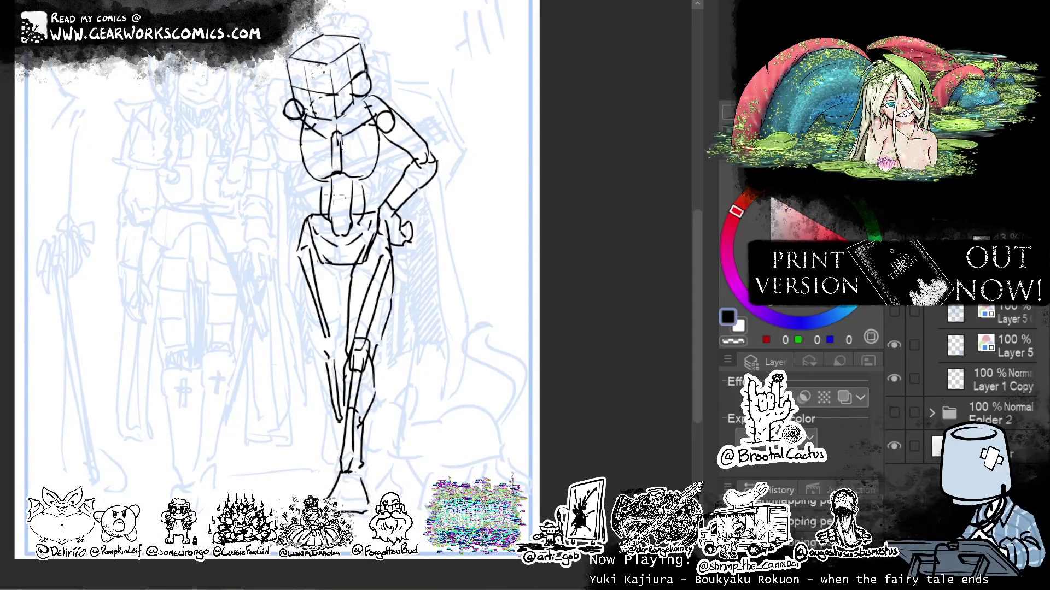
left_click_drag(300, 255, 322, 352)
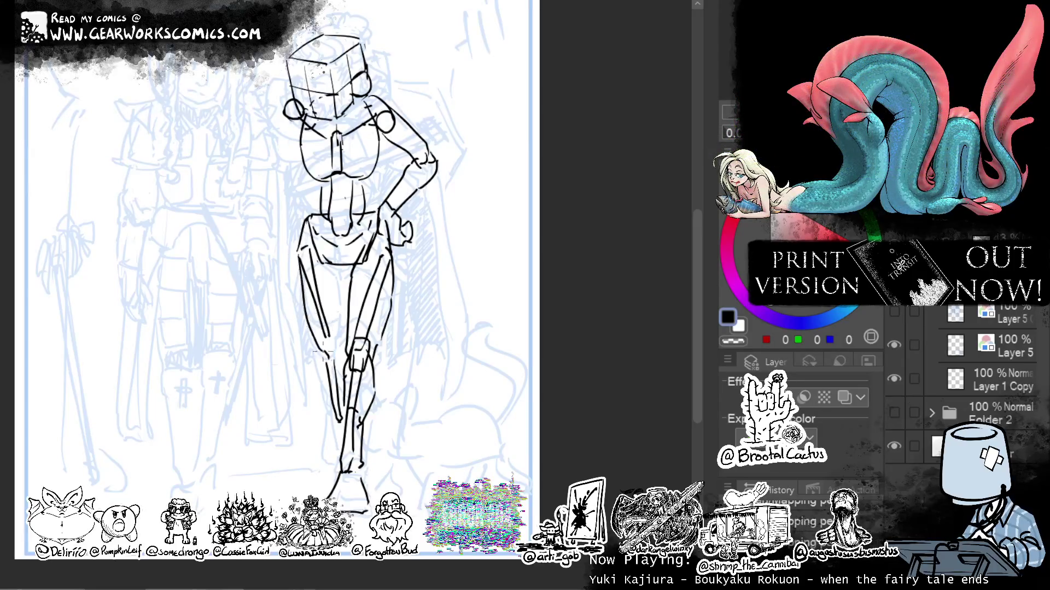
mouse_move(343, 259)
left_mouse_down()
mouse_move(339, 364)
mouse_move(322, 378)
left_mouse_up()
left_click_drag(320, 380, 342, 444)
key("ctrl+z")
left_click_drag(320, 377, 344, 447)
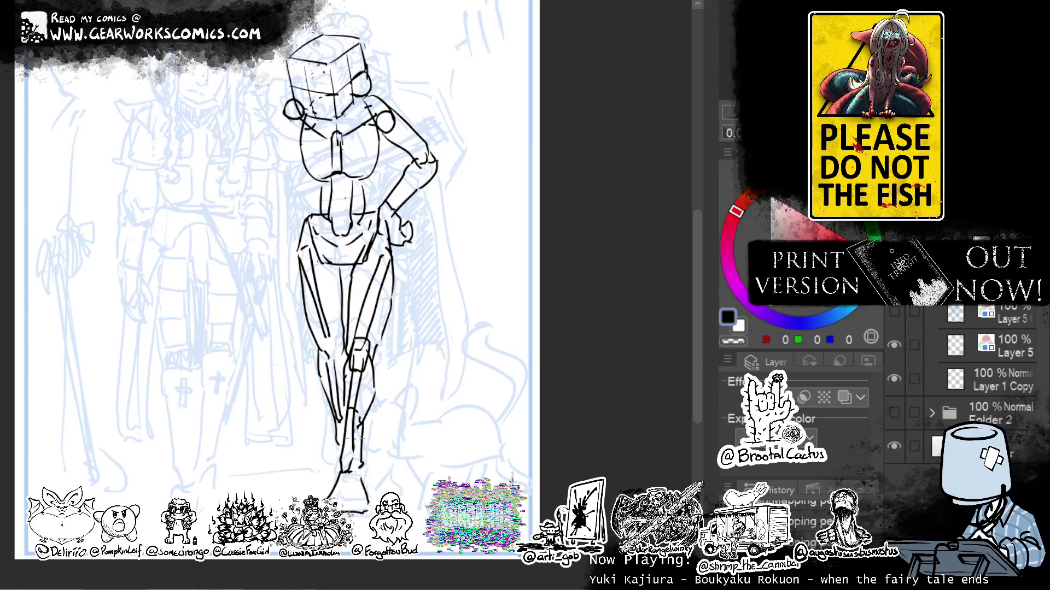
left_click_drag(335, 424, 330, 475)
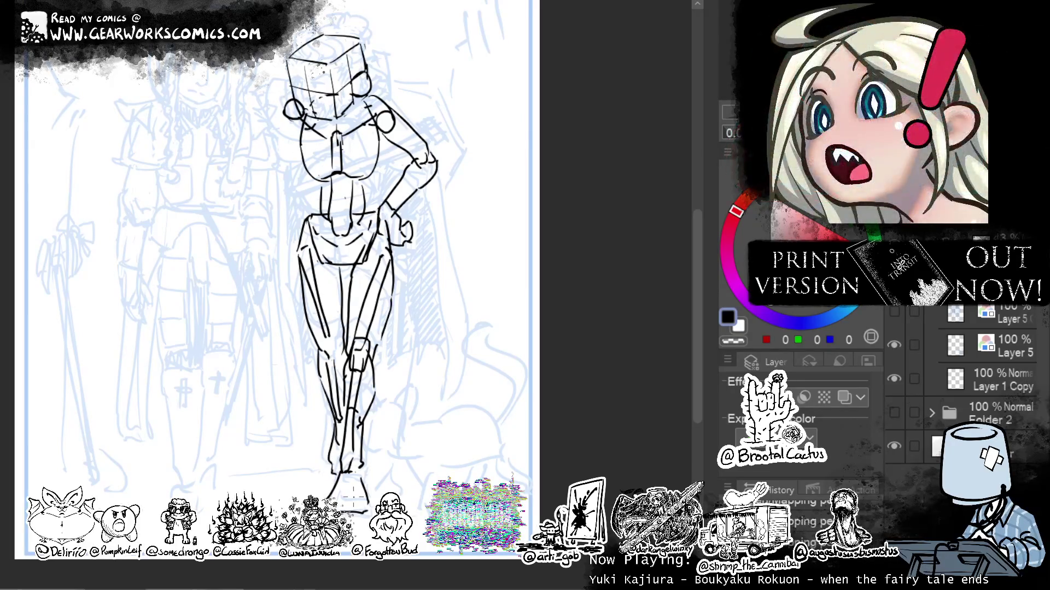
Add strokes along the torso sides, right shoulder, left hip and a curve across the lower chest.
left_click_drag(285, 106, 295, 153)
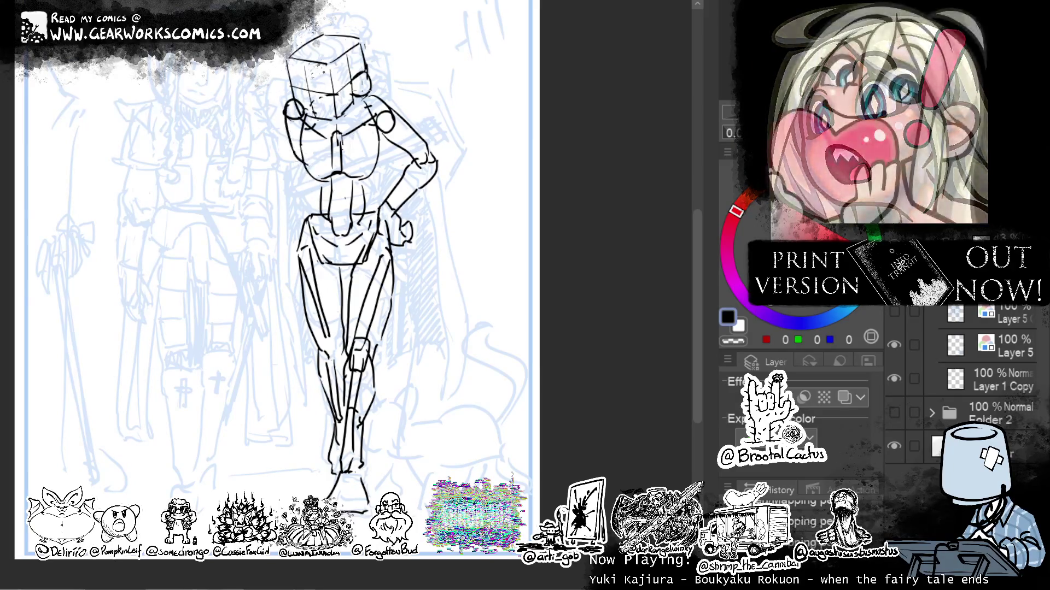
left_click_drag(401, 108, 384, 152)
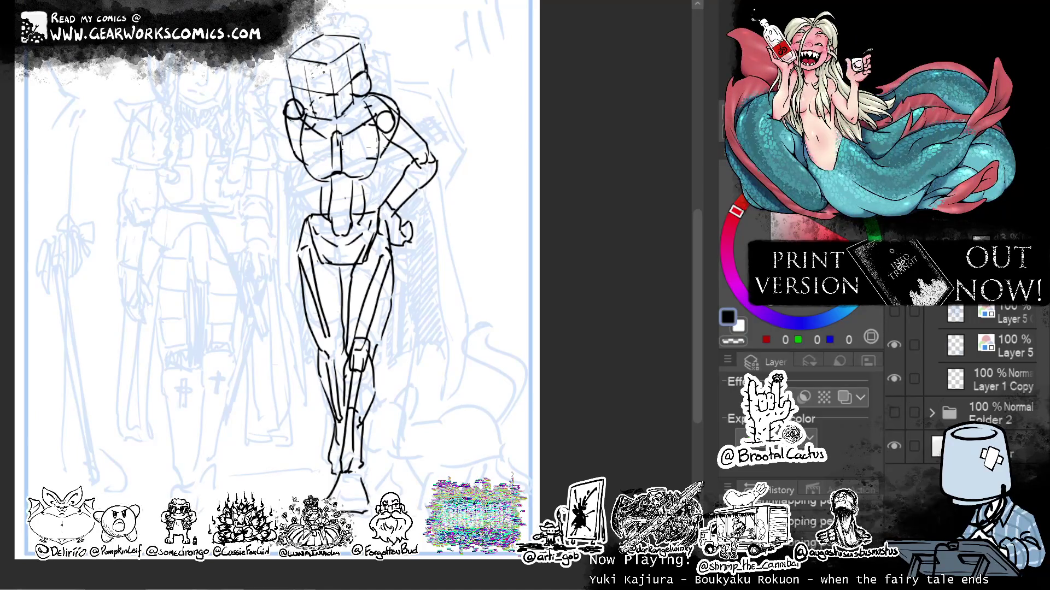
left_click_drag(381, 167, 357, 209)
left_click_drag(301, 156, 330, 210)
left_click_drag(347, 173, 376, 165)
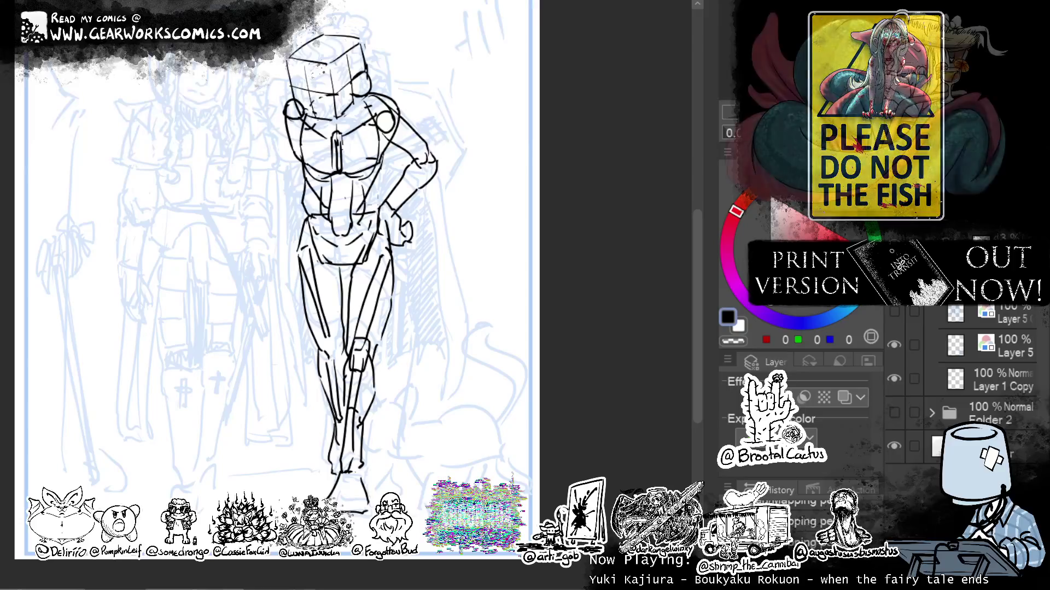
left_click_drag(303, 182, 311, 217)
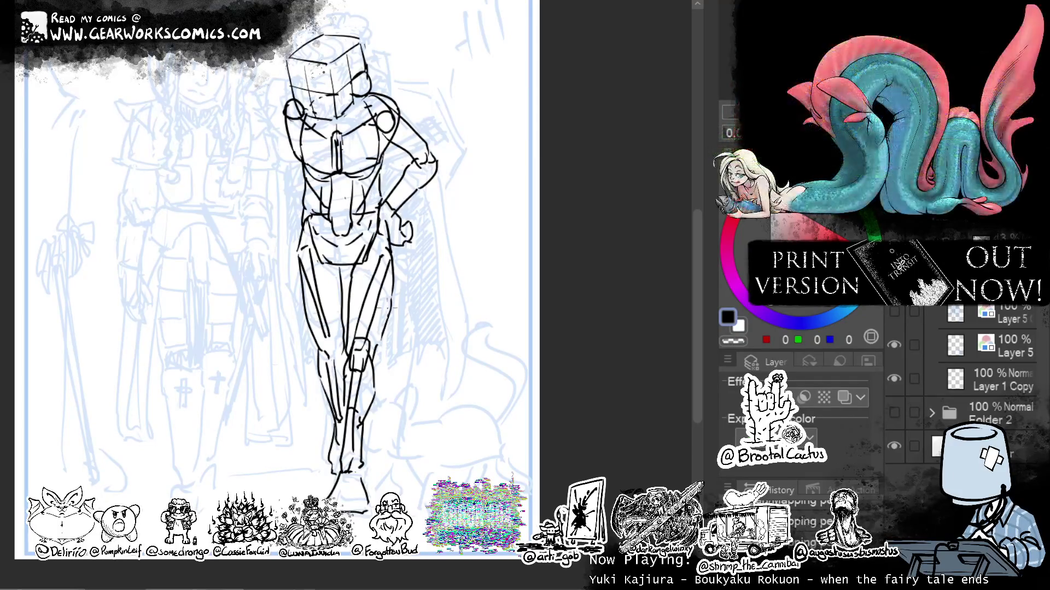
left_click_drag(304, 227, 297, 260)
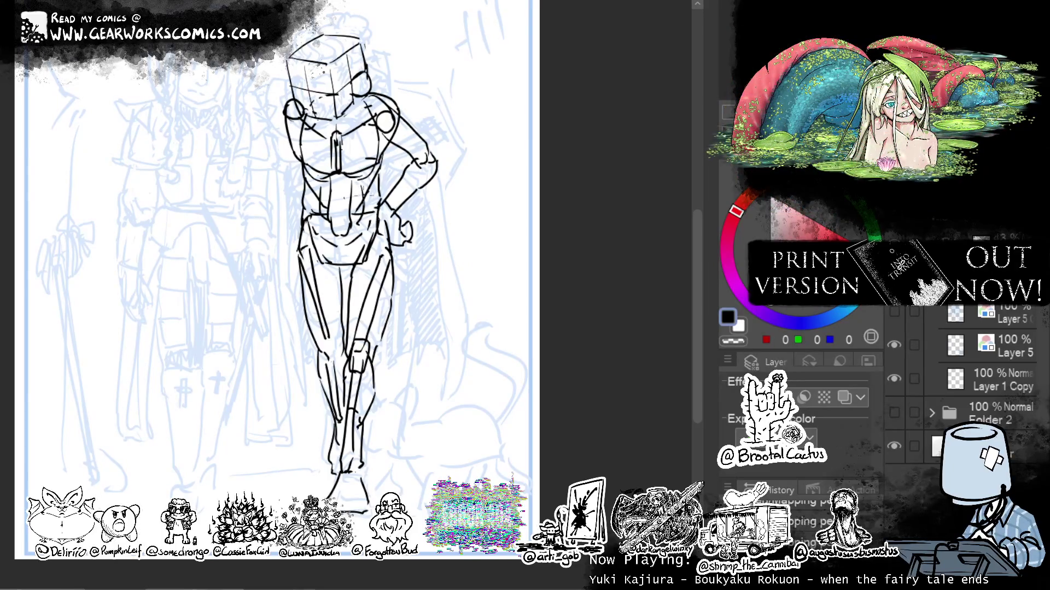
left_click_drag(366, 192, 307, 174)
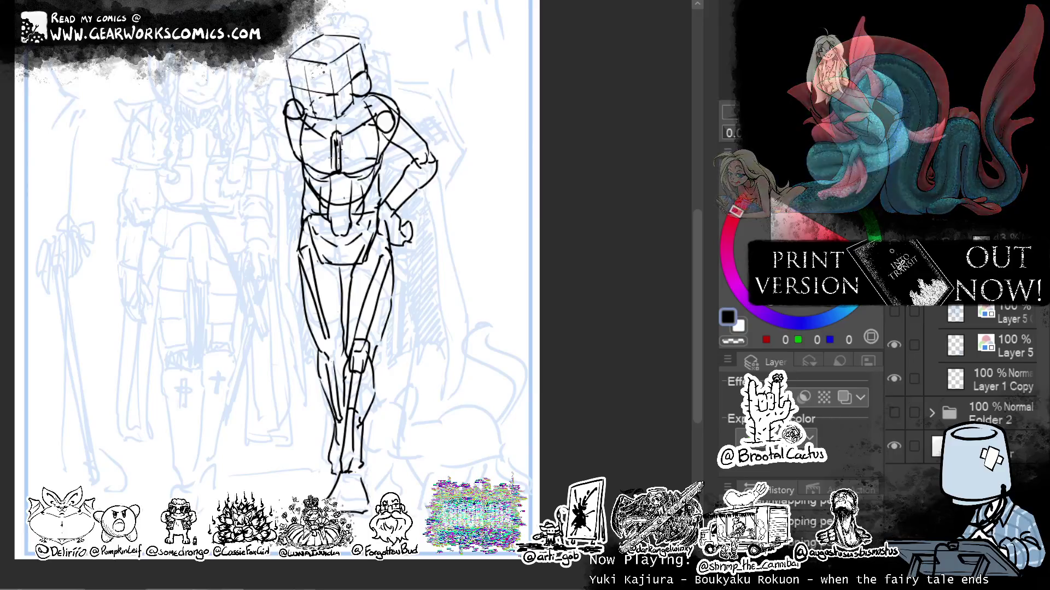
mouse_move(537, 243)
left_mouse_down()
mouse_move(552, 219)
mouse_move(539, 264)
mouse_move(575, 281)
left_mouse_up()
left_click_drag(335, 167, 282, 136)
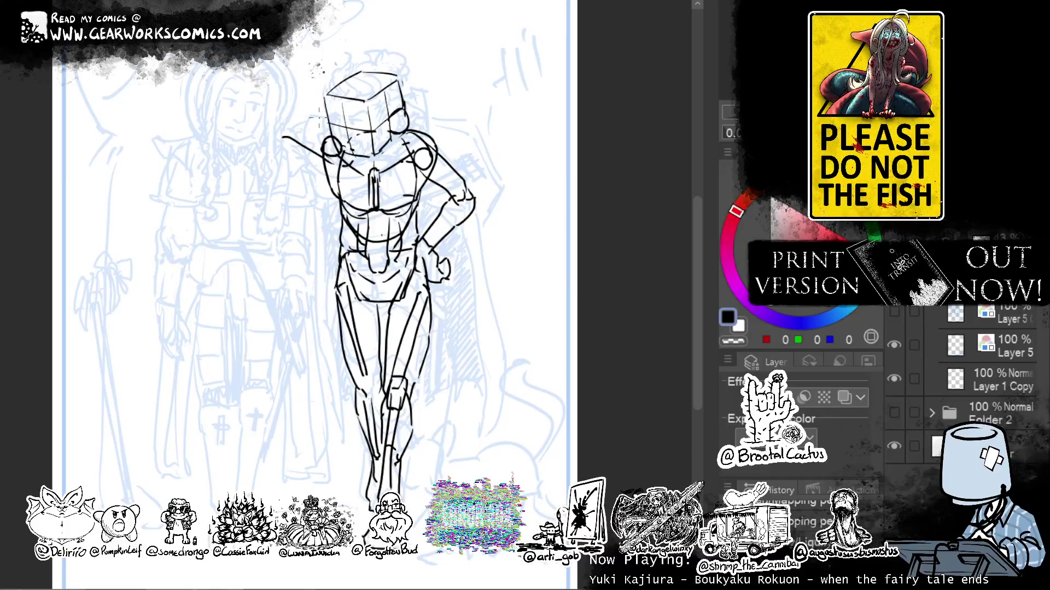
Draw the arm reaching up-left from the shoulder and refine the left shoulder line.
key("ctrl+z")
left_click_drag(333, 160, 251, 126)
key("ctrl+z")
left_click_drag(330, 164, 252, 128)
key("ctrl+z")
mouse_move(332, 164)
left_mouse_down()
mouse_move(259, 134)
mouse_move(256, 123)
left_mouse_up()
left_click_drag(320, 140, 263, 122)
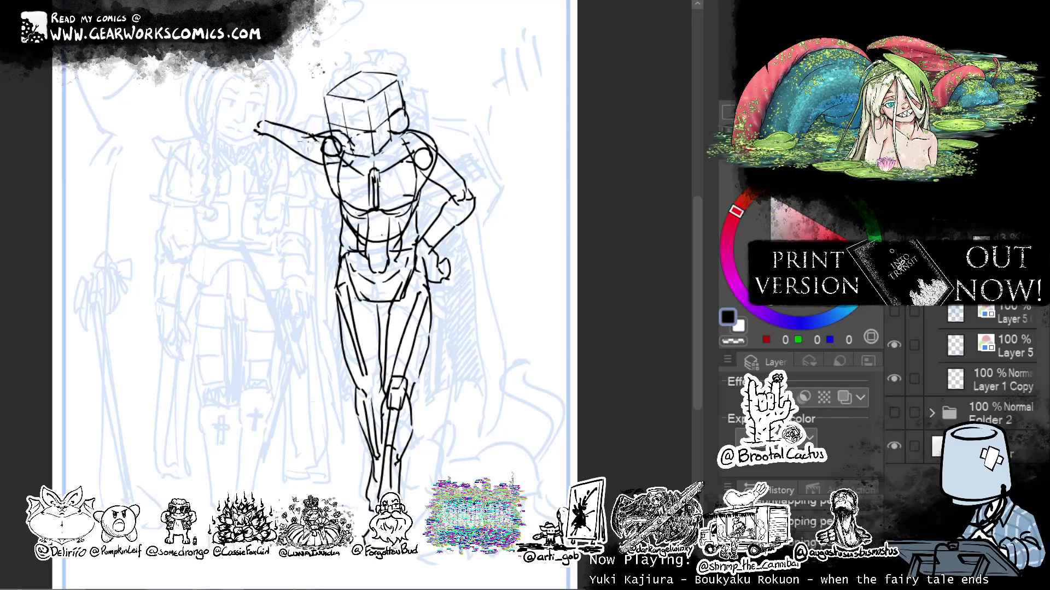
left_click_drag(302, 141, 327, 189)
key("ctrl+z")
left_click_drag(311, 142, 331, 188)
left_click_drag(302, 149, 311, 139)
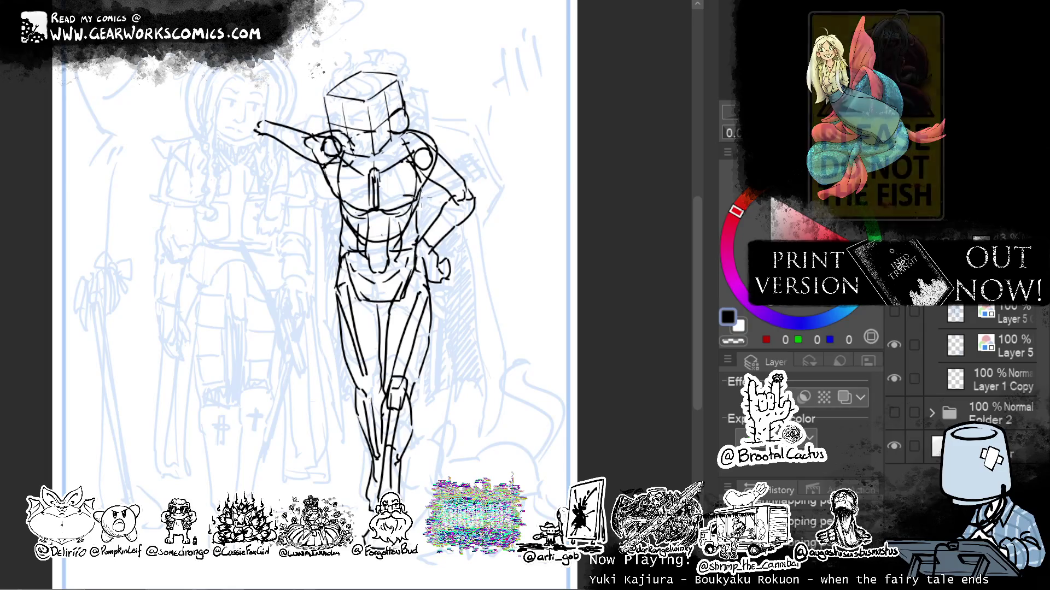
Redraw the arm stretching leftward over the neighbouring figure's shoulder.
mouse_move(523, 200)
left_mouse_down()
mouse_move(574, 213)
mouse_move(575, 192)
mouse_move(563, 200)
mouse_move(556, 176)
left_mouse_up()
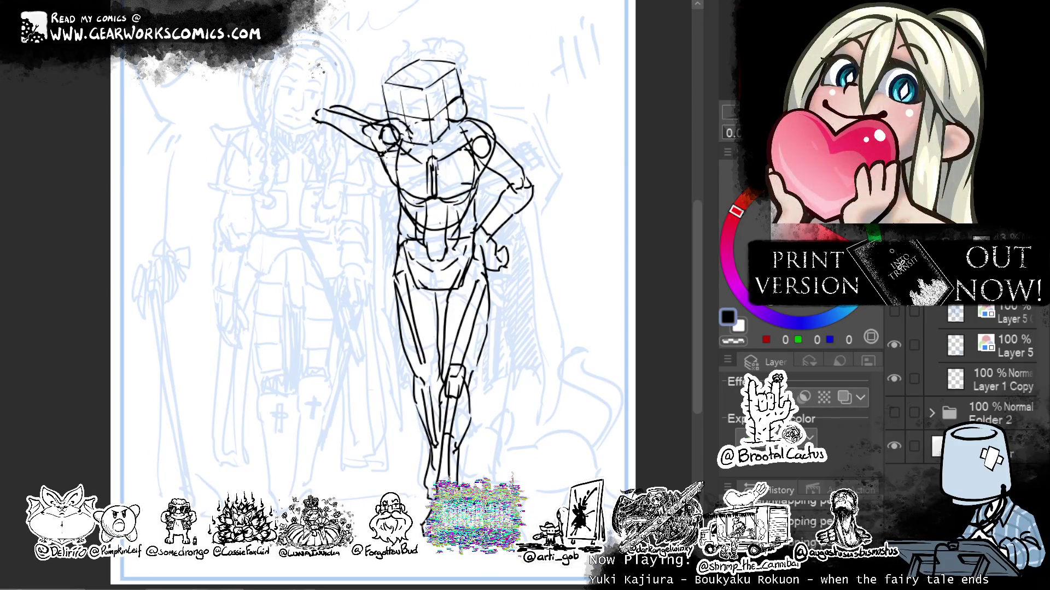
key("ctrl+z")
mouse_move(377, 155)
left_mouse_down()
mouse_move(305, 114)
mouse_move(343, 108)
mouse_move(262, 145)
left_mouse_up()
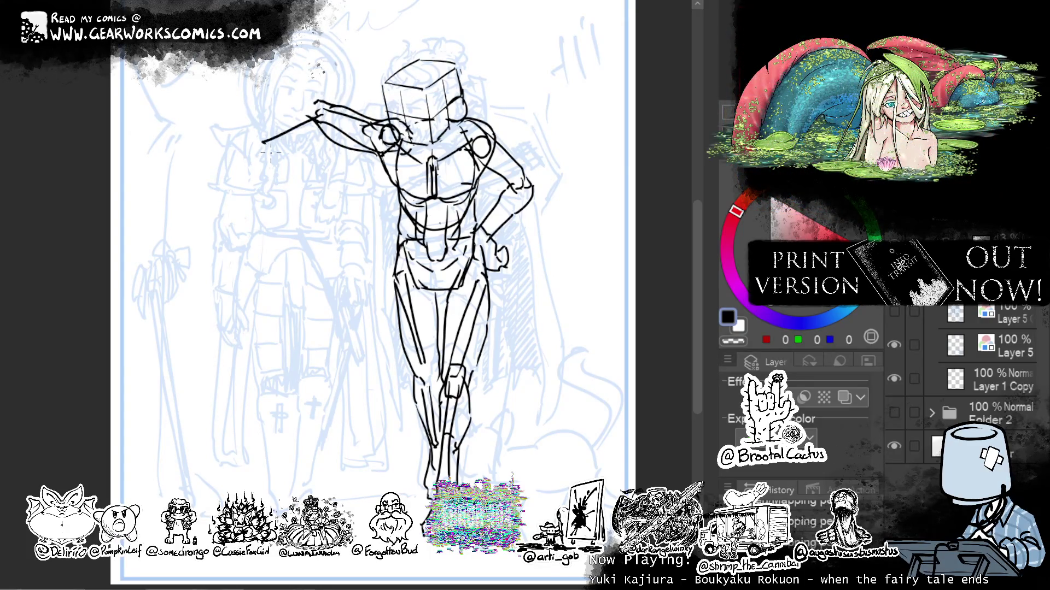
left_click_drag(313, 101, 260, 140)
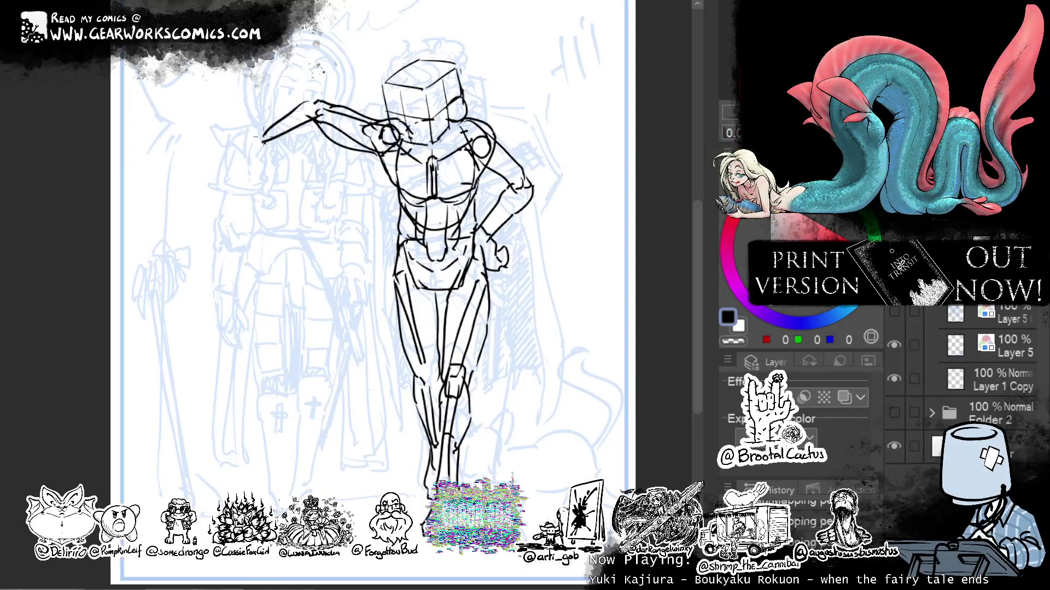
key("ctrl+z")
key("ctrl+z")
left_click_drag(313, 118, 241, 138)
key("ctrl+z")
left_click_drag(315, 117, 246, 130)
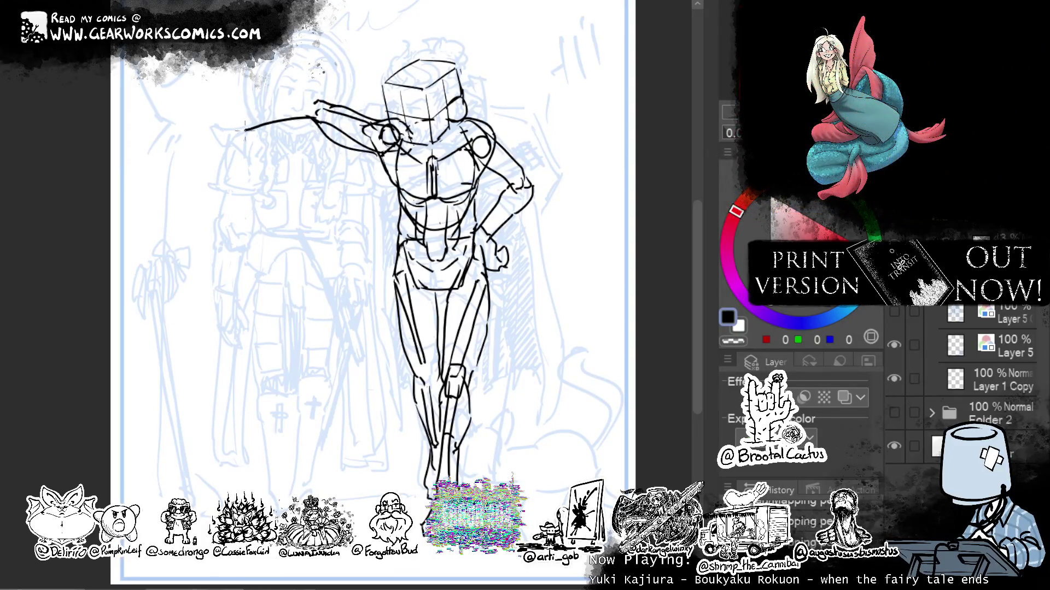
left_click_drag(298, 101, 238, 127)
left_click_drag(296, 96, 253, 112)
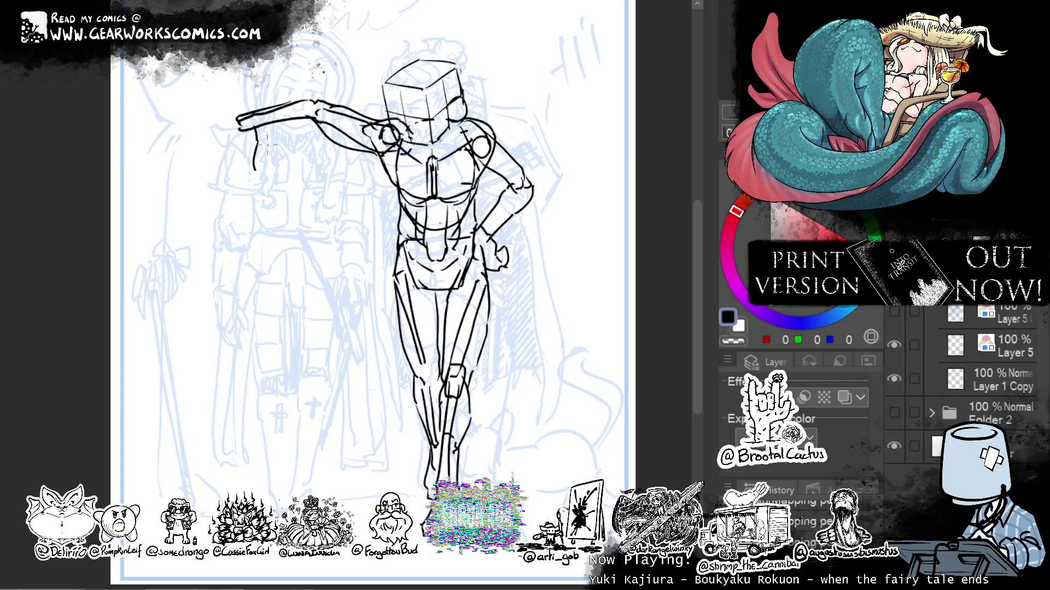
Sketch a dangling hand at the arm's tip and select it for re-angling.
mouse_move(259, 154)
left_mouse_down()
mouse_move(249, 172)
mouse_move(221, 166)
mouse_move(239, 164)
left_mouse_up()
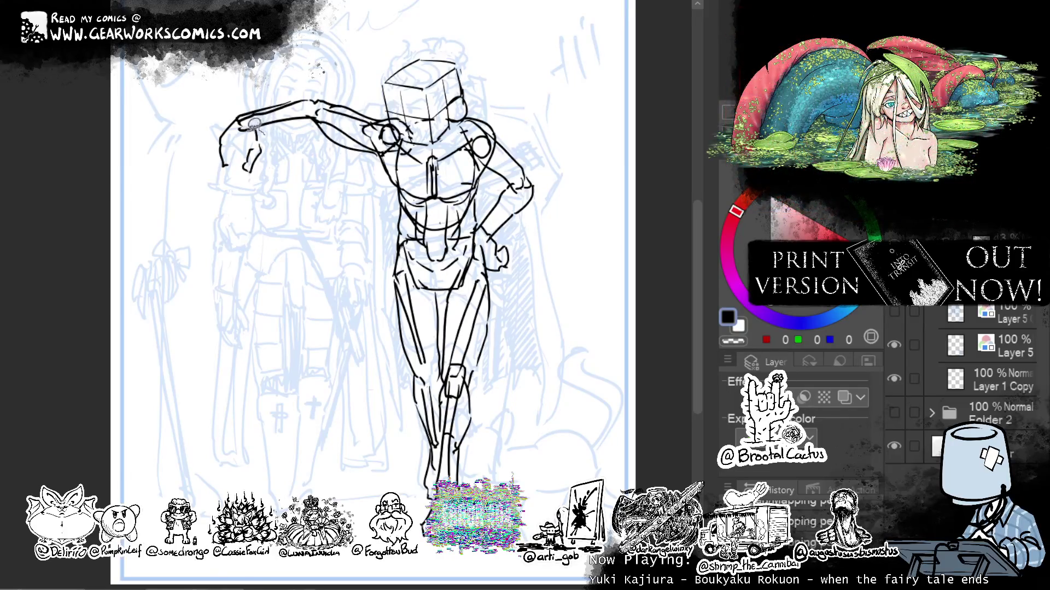
mouse_move(241, 118)
left_mouse_down()
mouse_move(257, 208)
mouse_move(287, 125)
left_mouse_up()
key("ctrl+t")
Rotate the dangling hand clockwise and adjust it.
left_click_drag(265, 200, 245, 207)
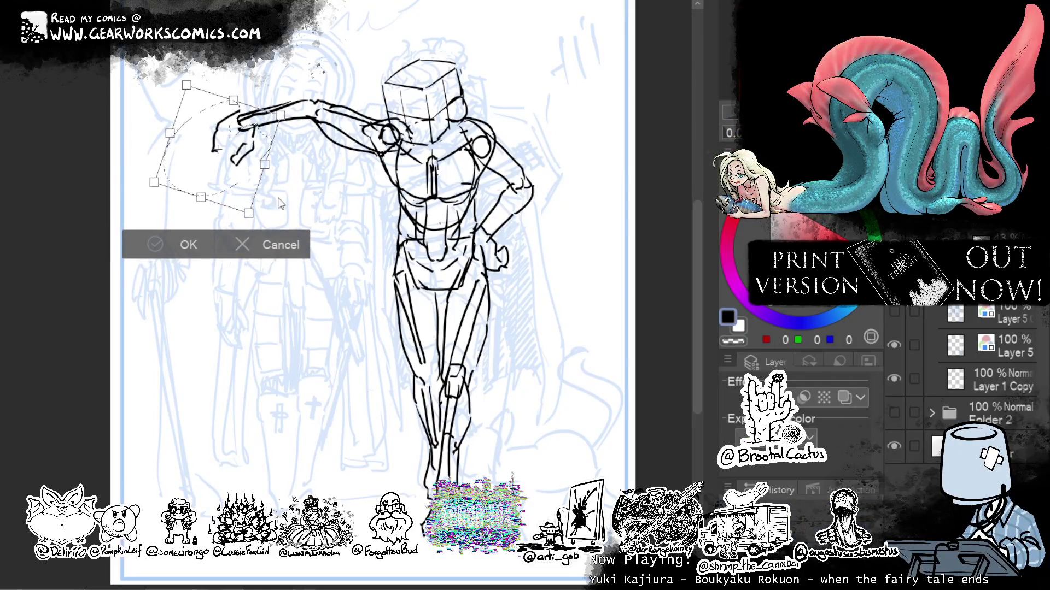
key("Return")
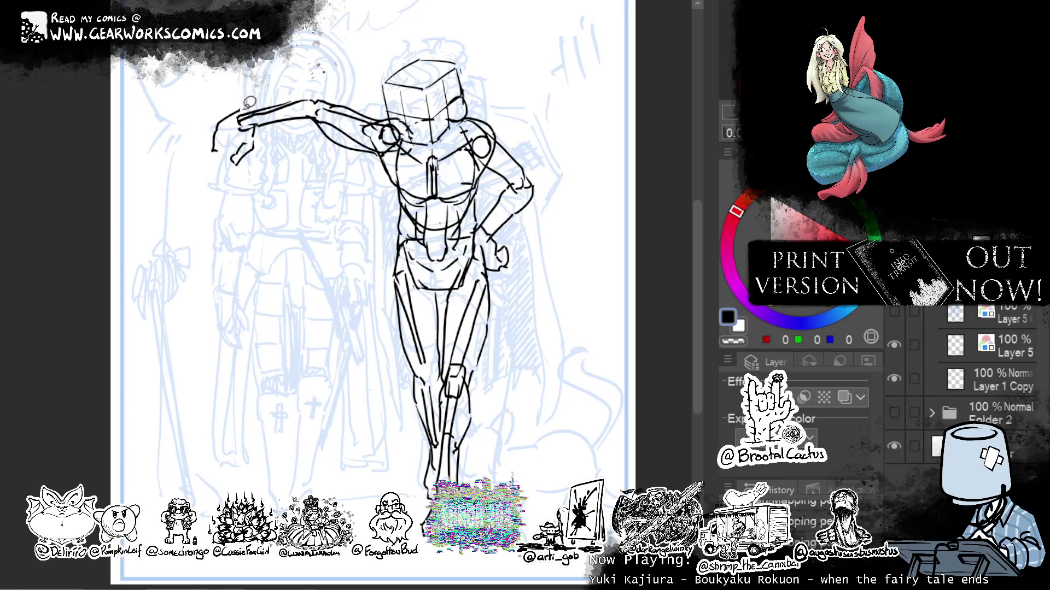
left_click_drag(200, 129, 213, 87)
key("ctrl+t")
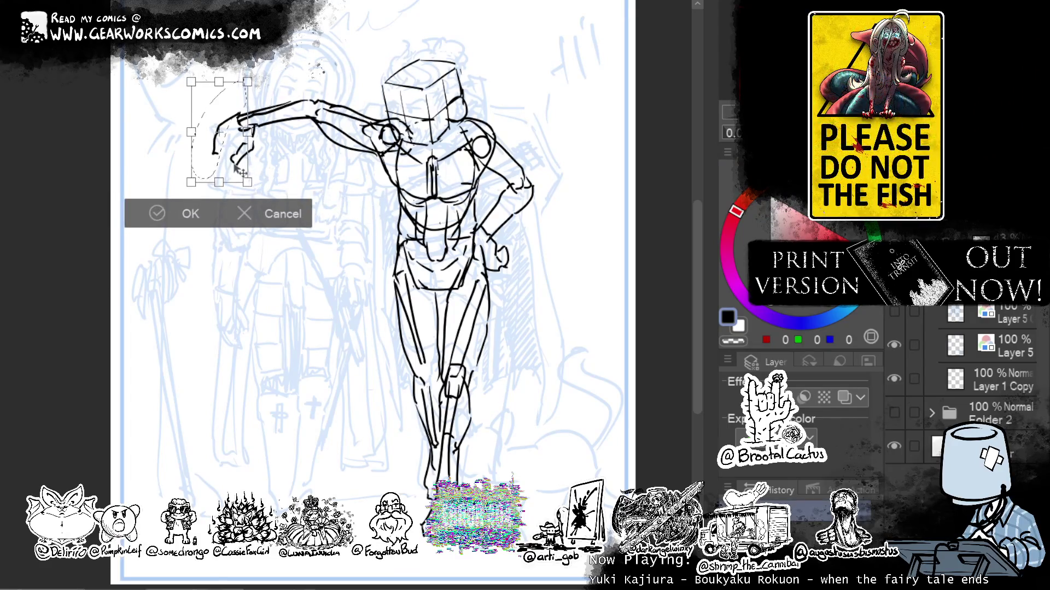
left_click(180, 214)
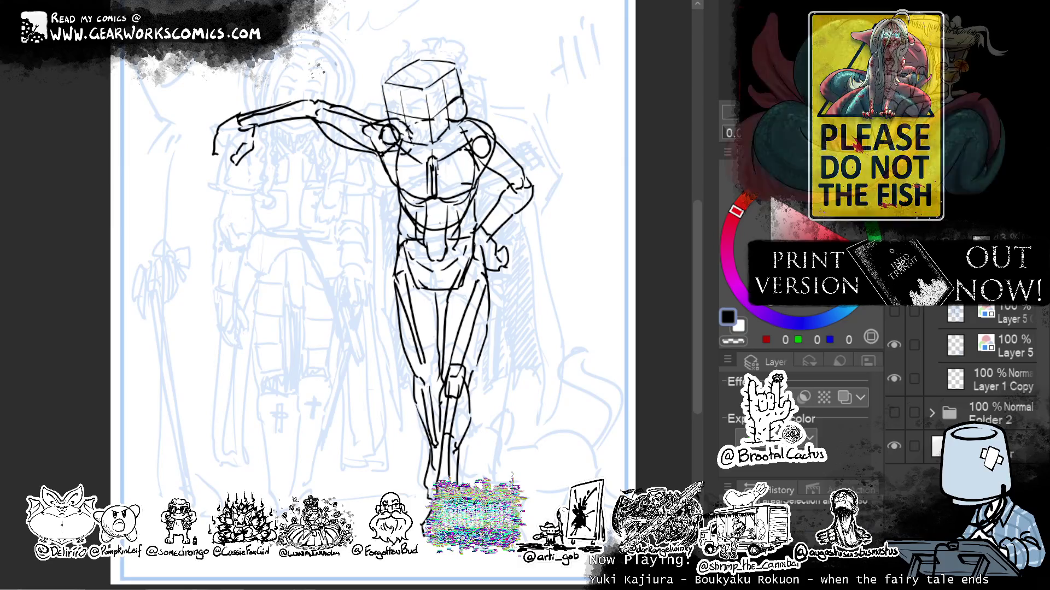
Reshape and rotate the outstretched arm so it drapes over the neighbour's shoulder.
left_click_drag(615, 184, 528, 216)
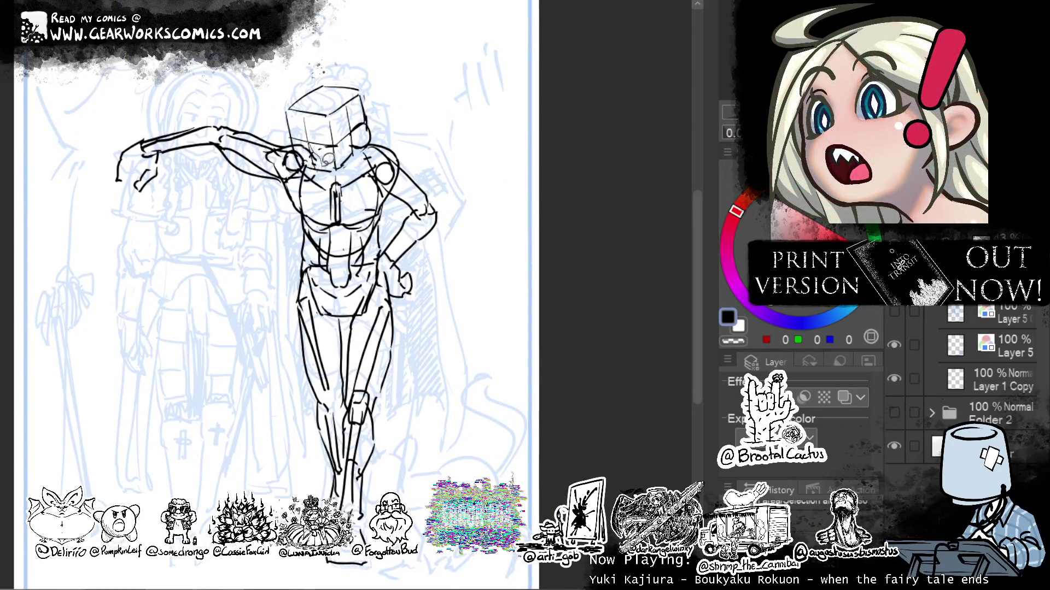
mouse_move(308, 164)
left_mouse_down()
mouse_move(303, 207)
mouse_move(89, 214)
mouse_move(312, 71)
mouse_move(309, 175)
left_mouse_up()
key("ctrl+t")
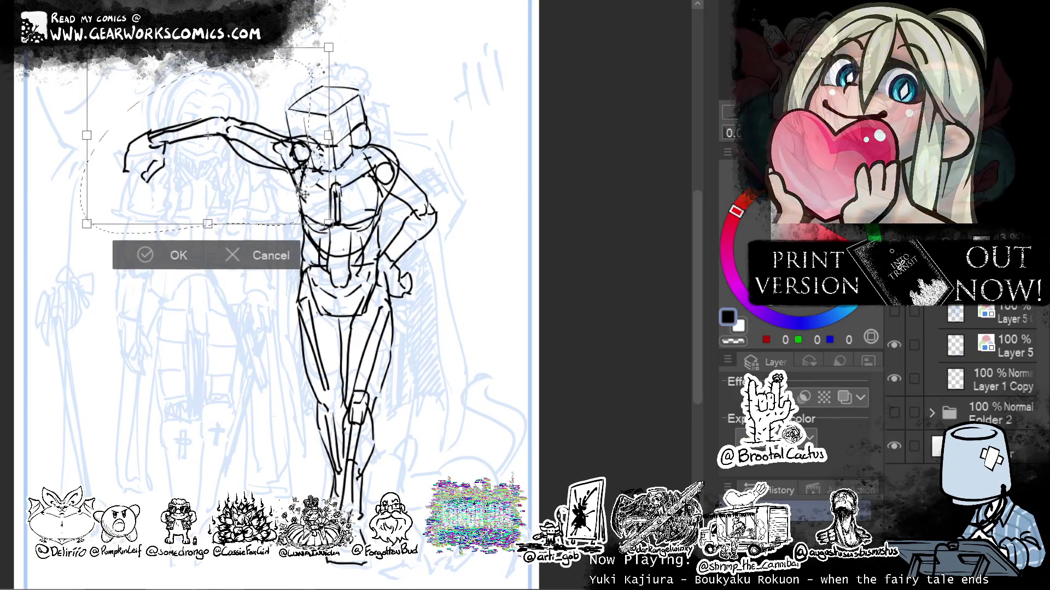
left_click_drag(424, 137, 428, 148)
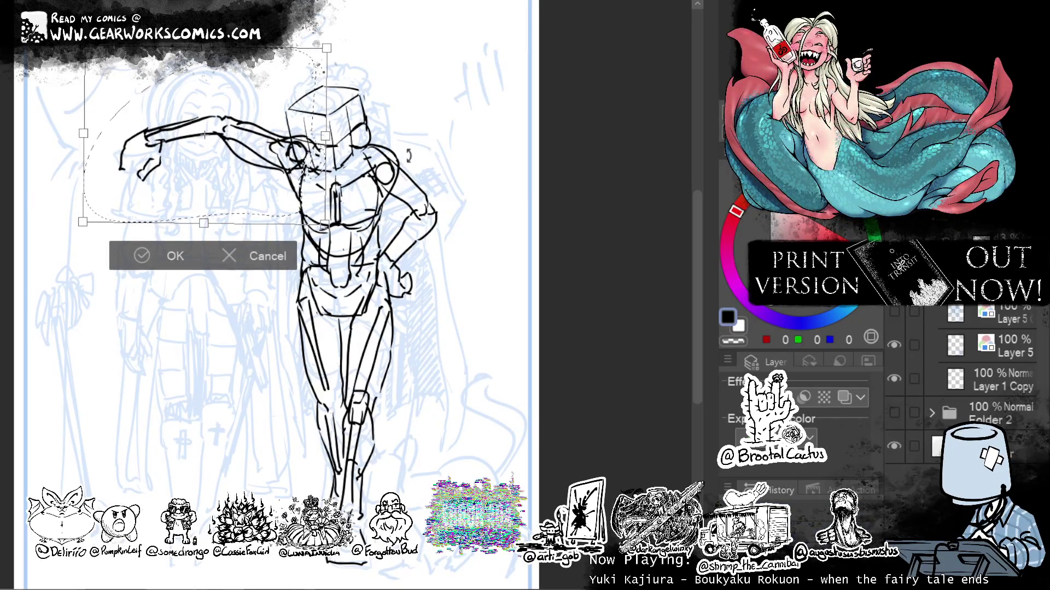
left_click_drag(297, 221, 295, 236)
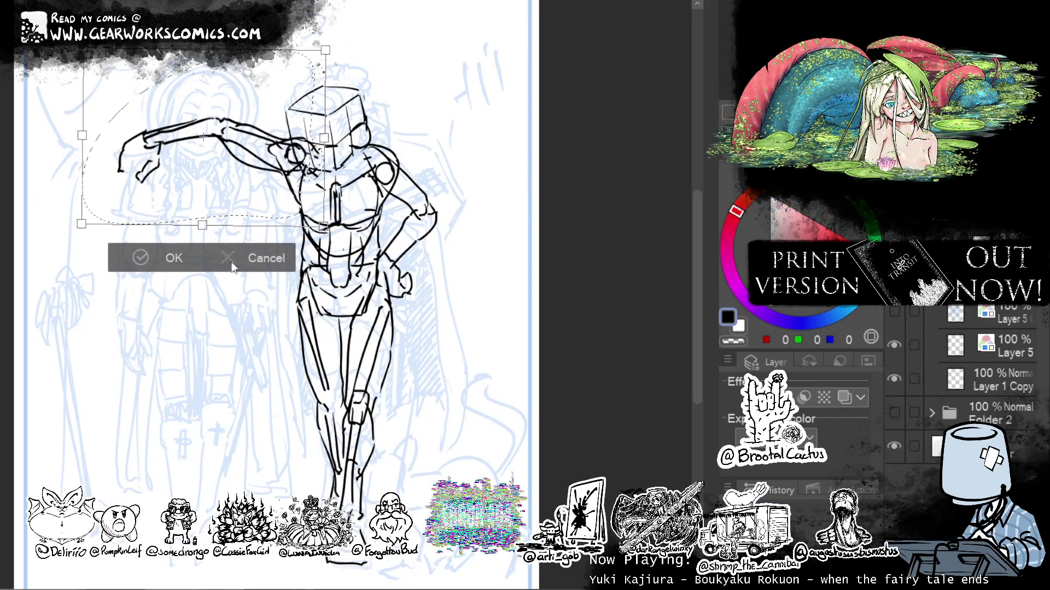
key("Return")
key("ctrl+d")
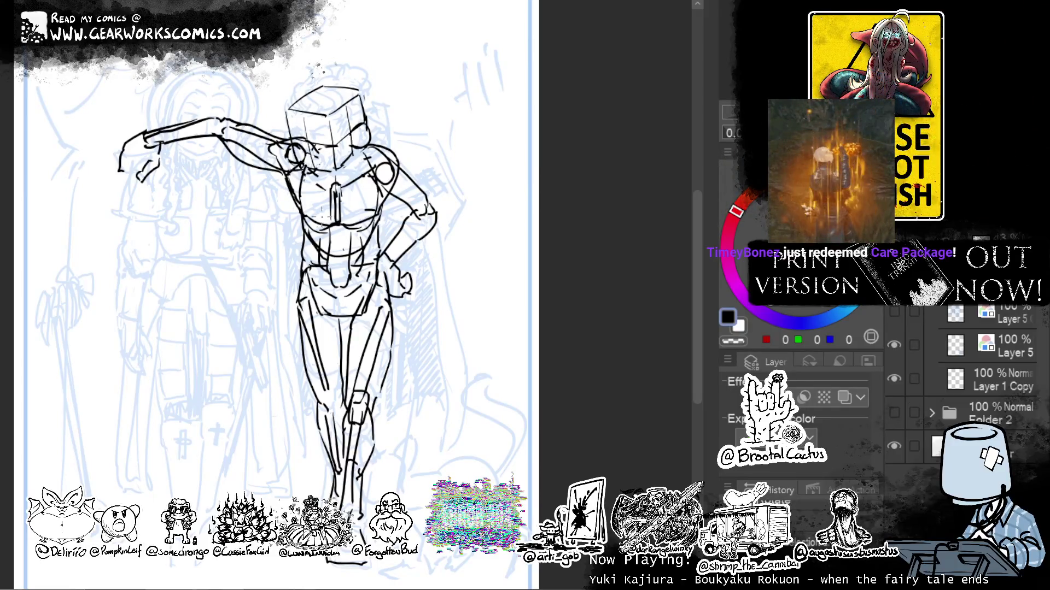
Add small strokes near the hip and hand, then draw the right thigh's outer edge.
left_click_drag(466, 208, 466, 180)
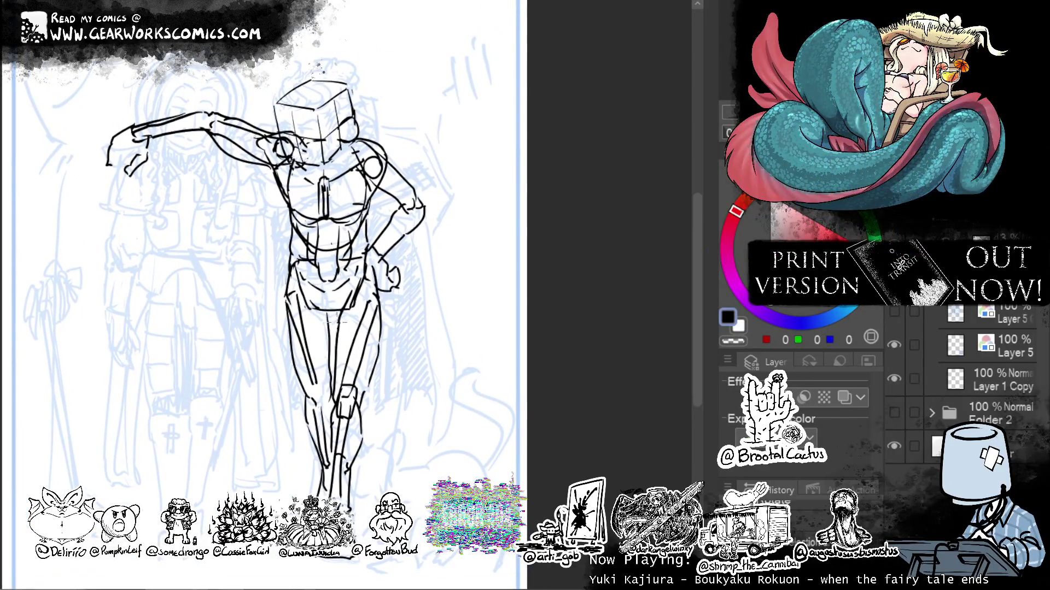
left_click_drag(474, 221, 571, 244)
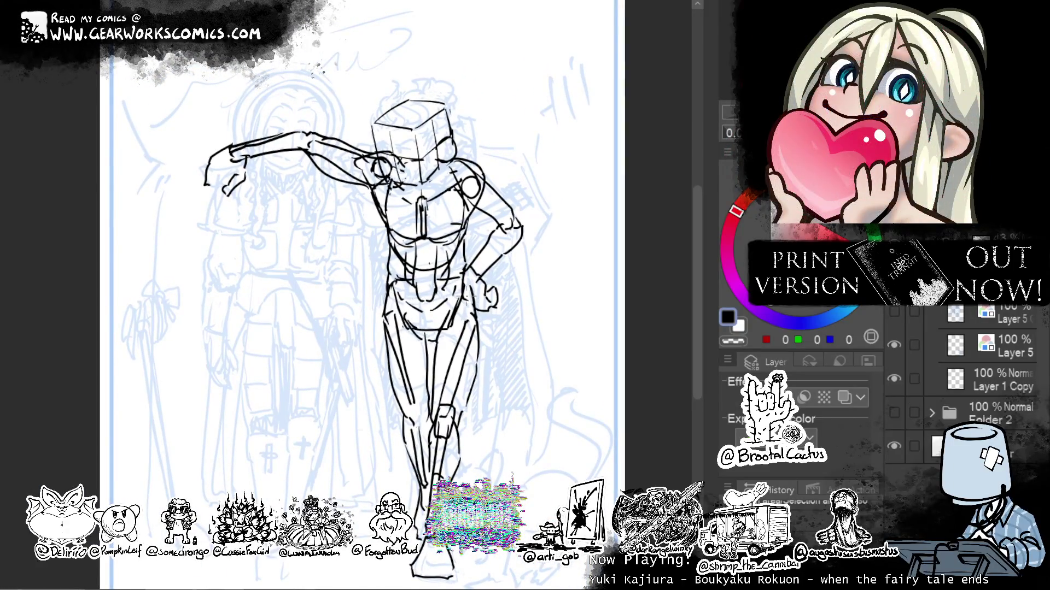
mouse_move(586, 218)
left_mouse_down()
mouse_move(574, 213)
mouse_move(589, 175)
left_mouse_up()
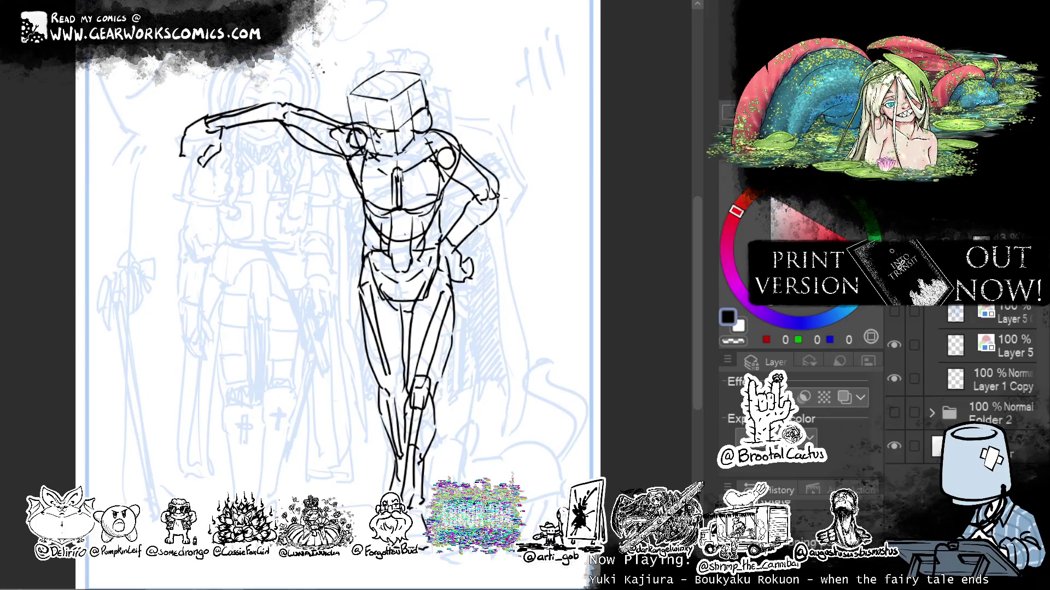
mouse_move(476, 183)
left_mouse_down()
mouse_move(454, 203)
mouse_move(447, 238)
left_mouse_up()
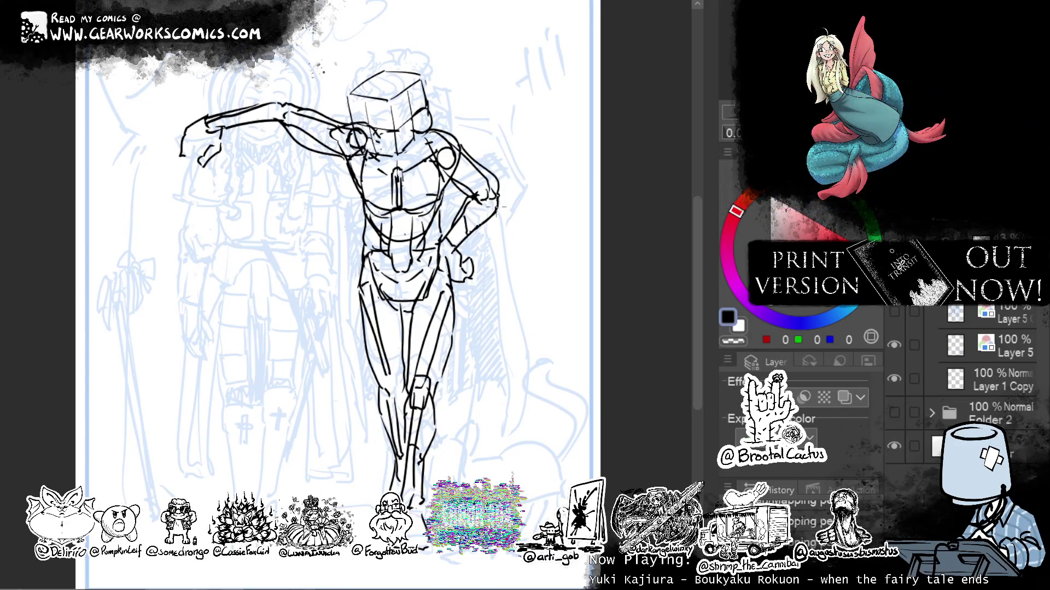
mouse_move(533, 239)
left_mouse_down()
mouse_move(581, 195)
mouse_move(560, 223)
left_mouse_up()
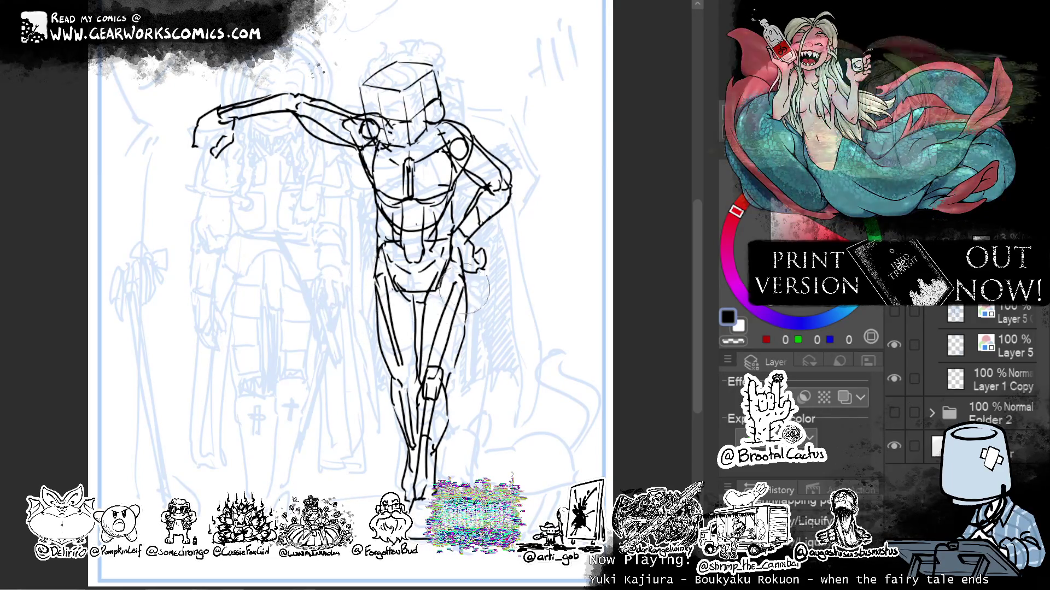
left_click_drag(466, 279, 456, 322)
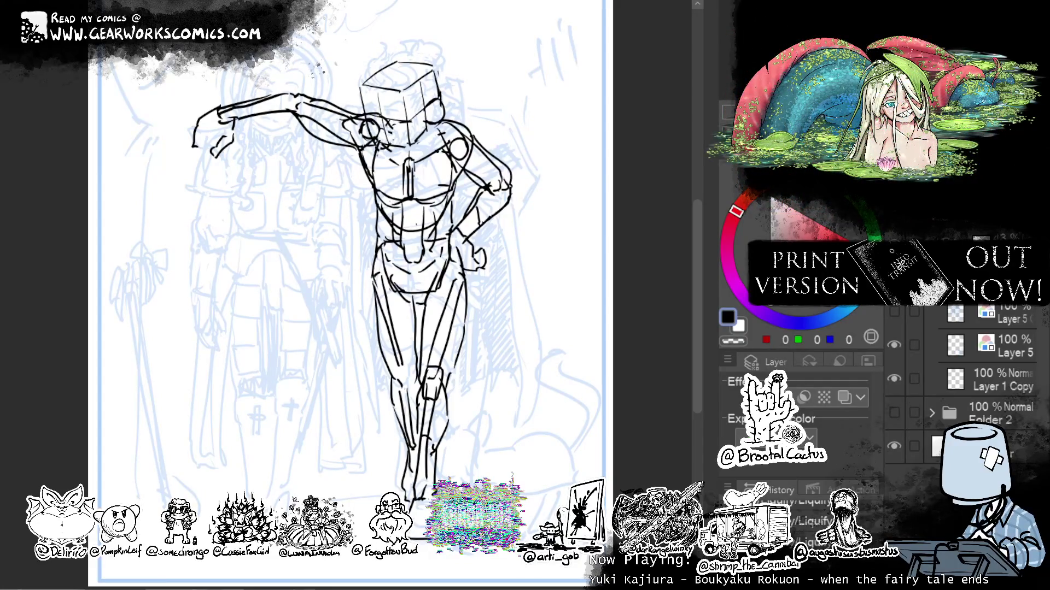
scroll(667, 194, "up", 5)
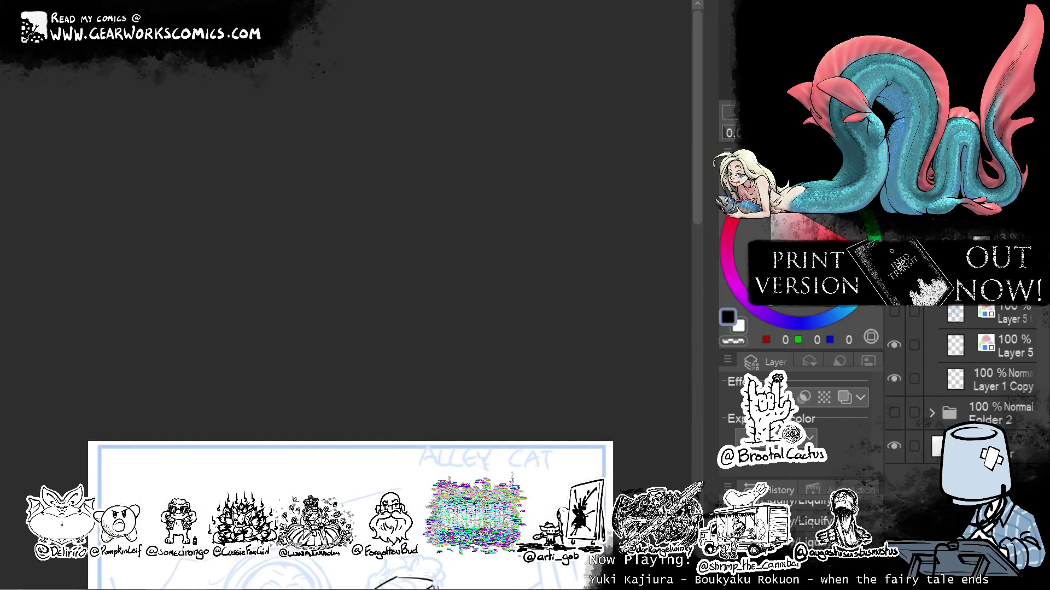
scroll(565, 198, "down", 5)
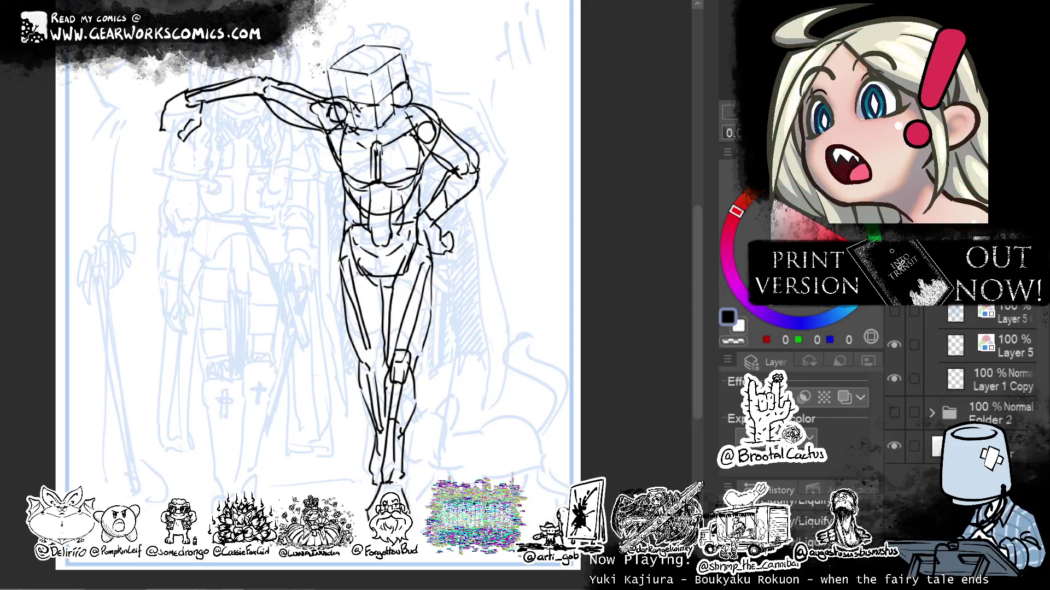
mouse_move(551, 265)
left_mouse_down()
mouse_move(546, 286)
mouse_move(562, 272)
left_mouse_up()
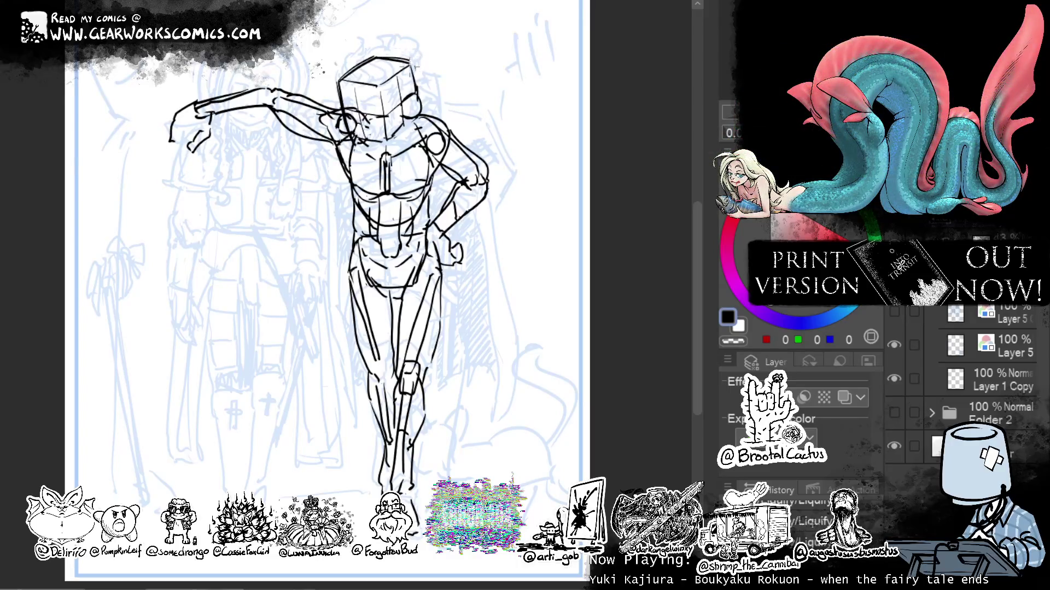
key("c")
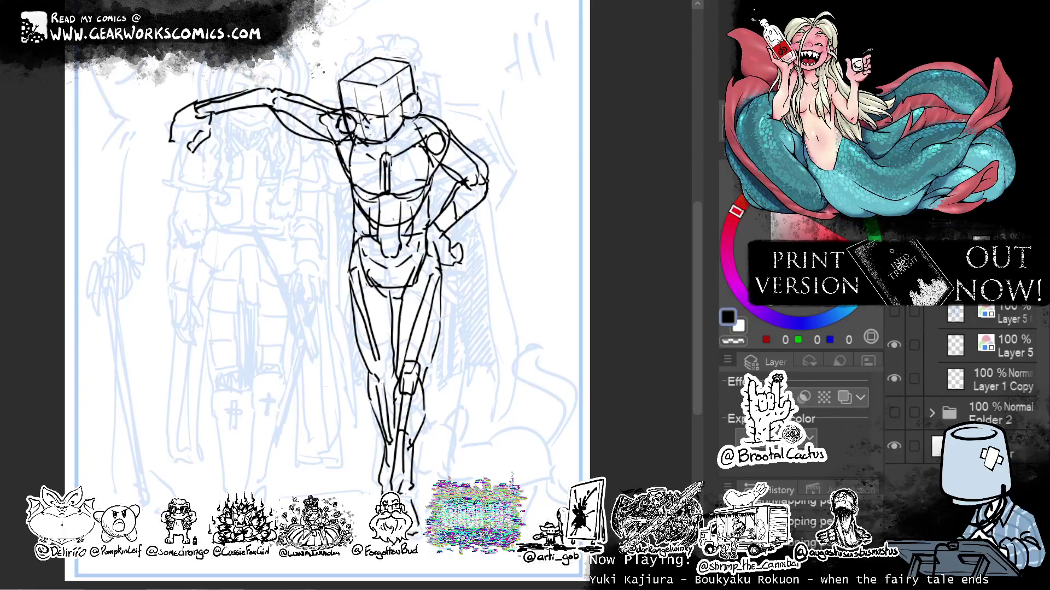
key("c")
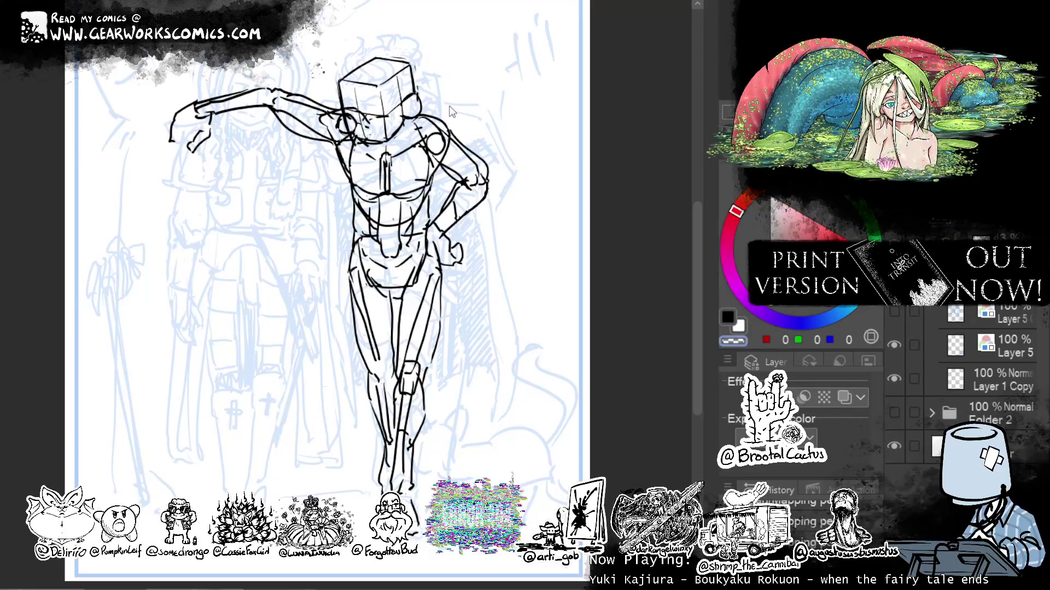
mouse_move(504, 98)
left_mouse_down()
mouse_move(492, 77)
mouse_move(487, 84)
mouse_move(502, 72)
left_mouse_up()
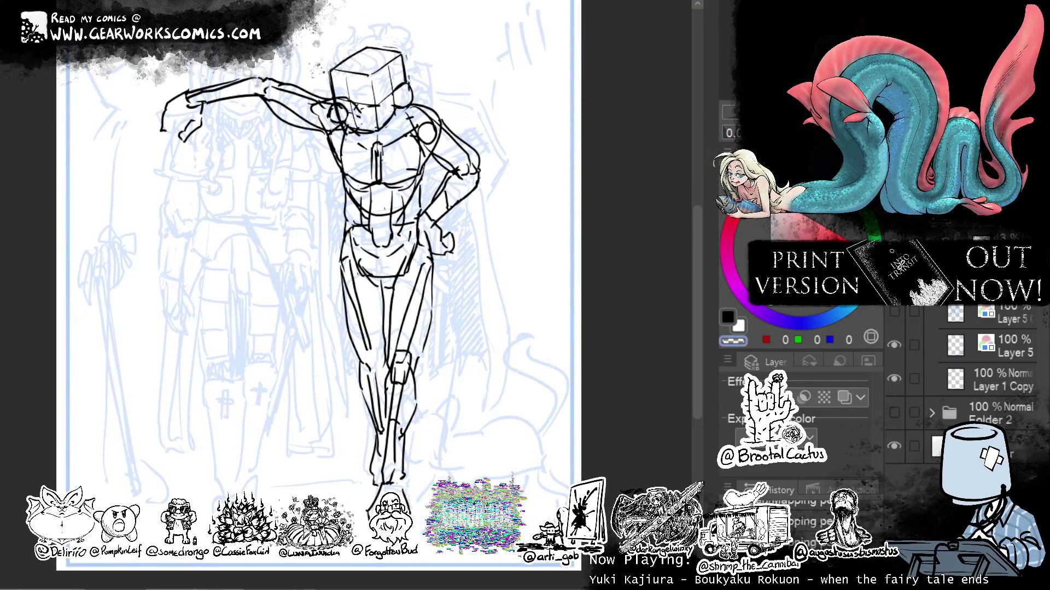
key("ctrl+t")
left_click_drag(432, 28, 446, 38)
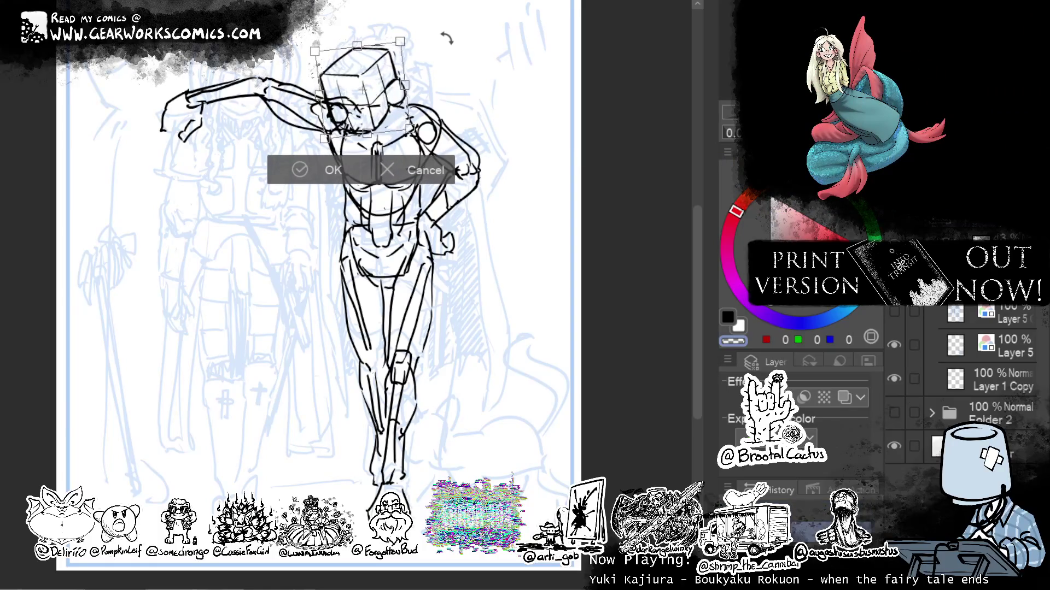
Commit the cube head back upright, then choose an option from the layer's context menu.
key("ctrl+z")
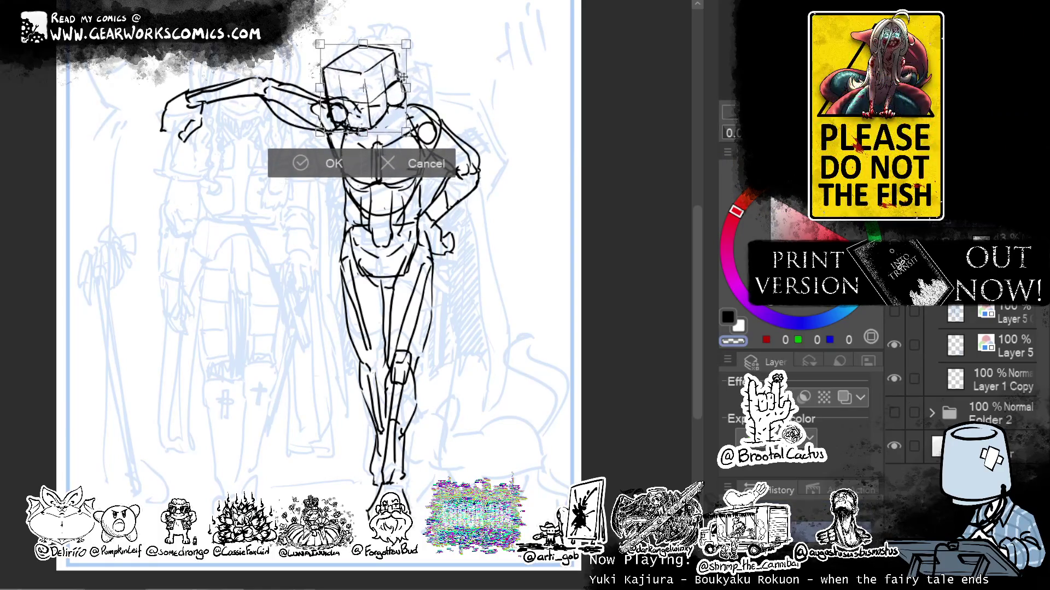
key("Return")
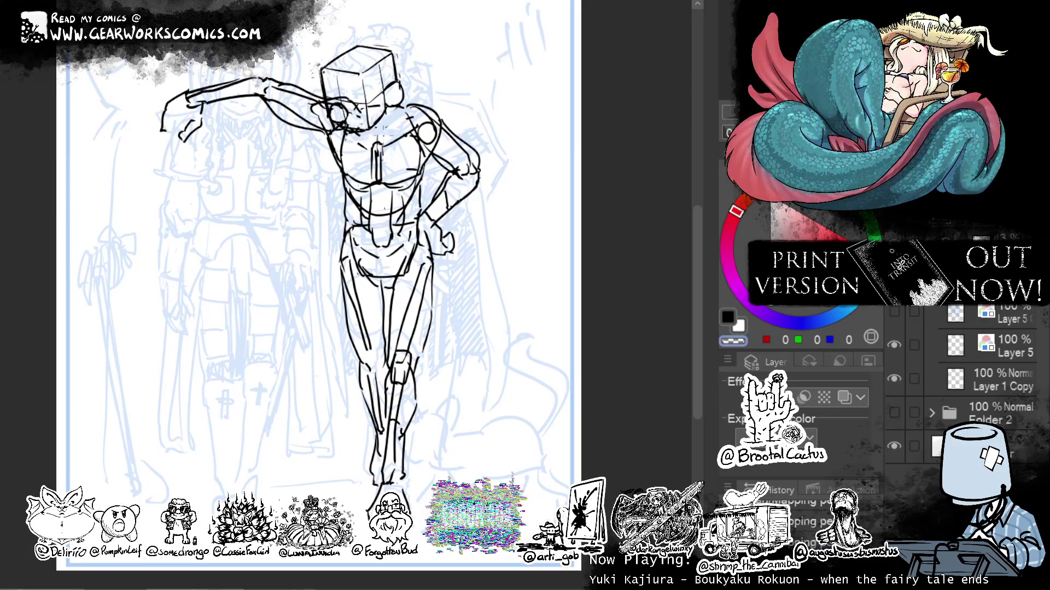
key("c")
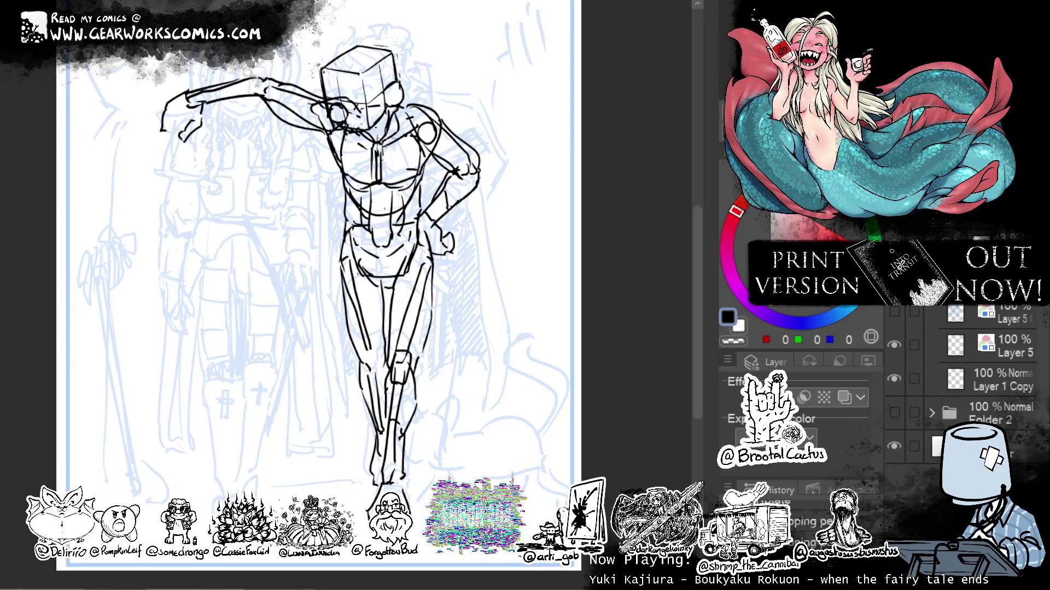
key("c")
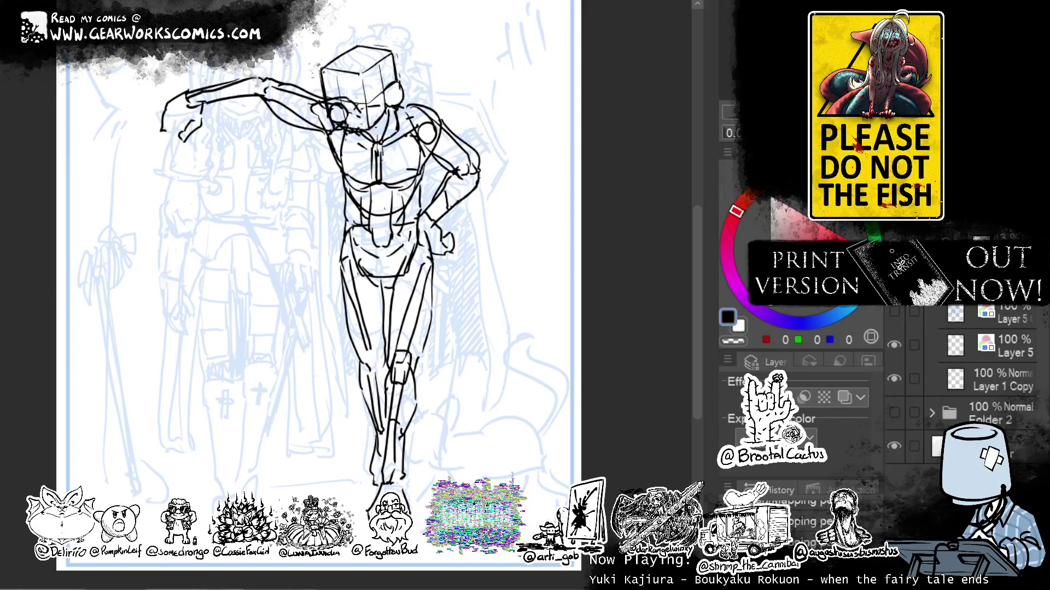
right_click(910, 331)
left_click(787, 399)
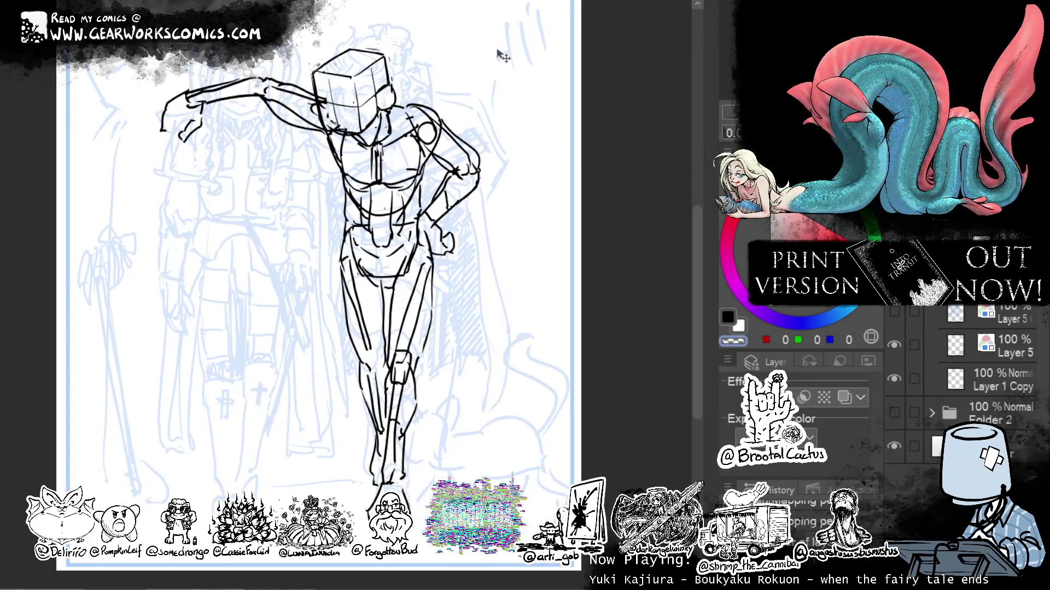
key("ctrl+t")
Tilt the cube head, shift it left, and mirror the view to check the pose.
left_click_drag(382, 104, 390, 107)
key("Return")
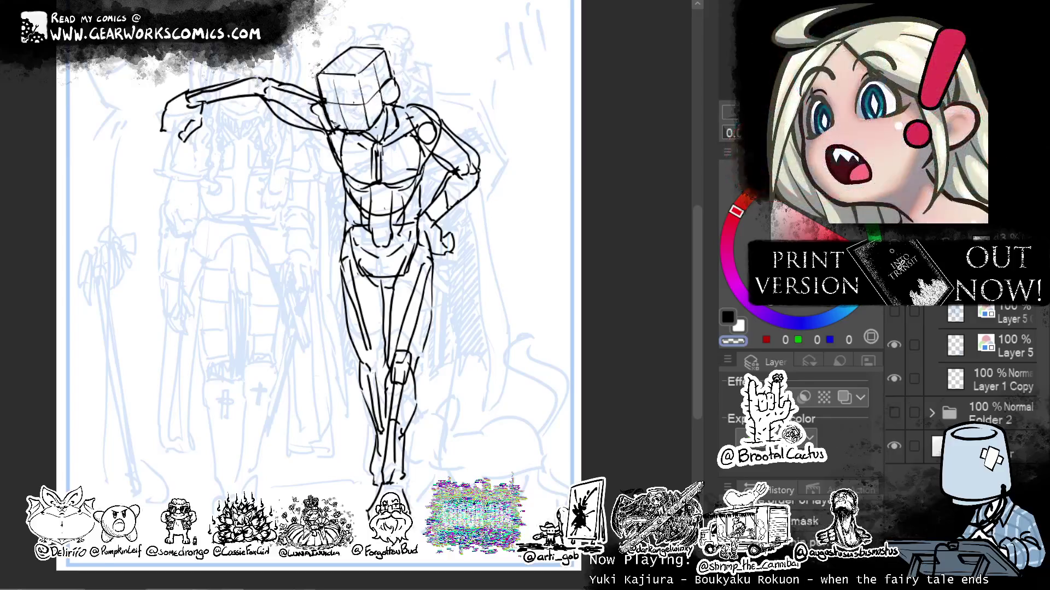
key("h")
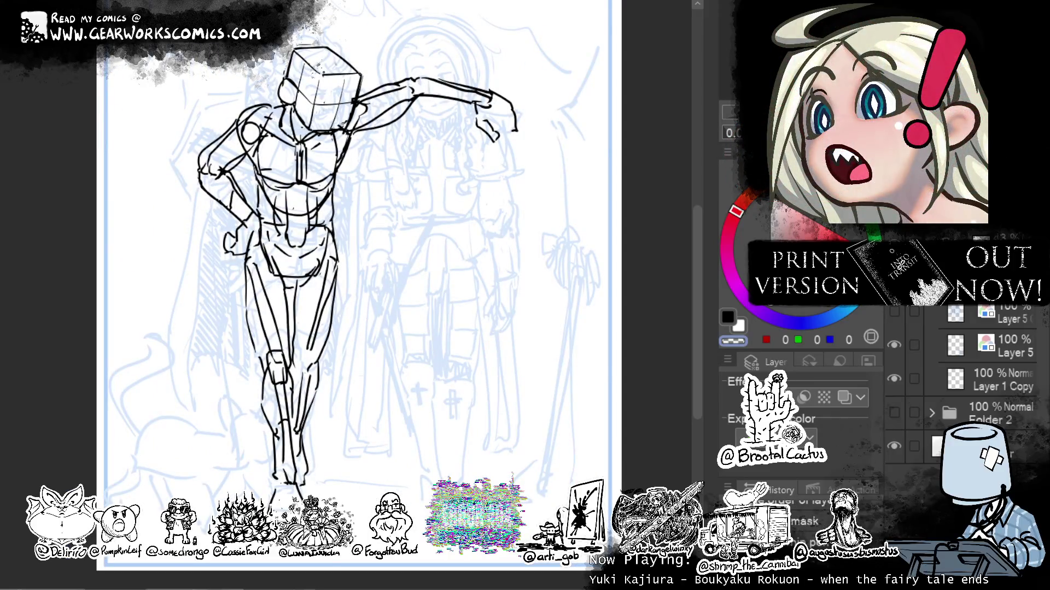
key("h")
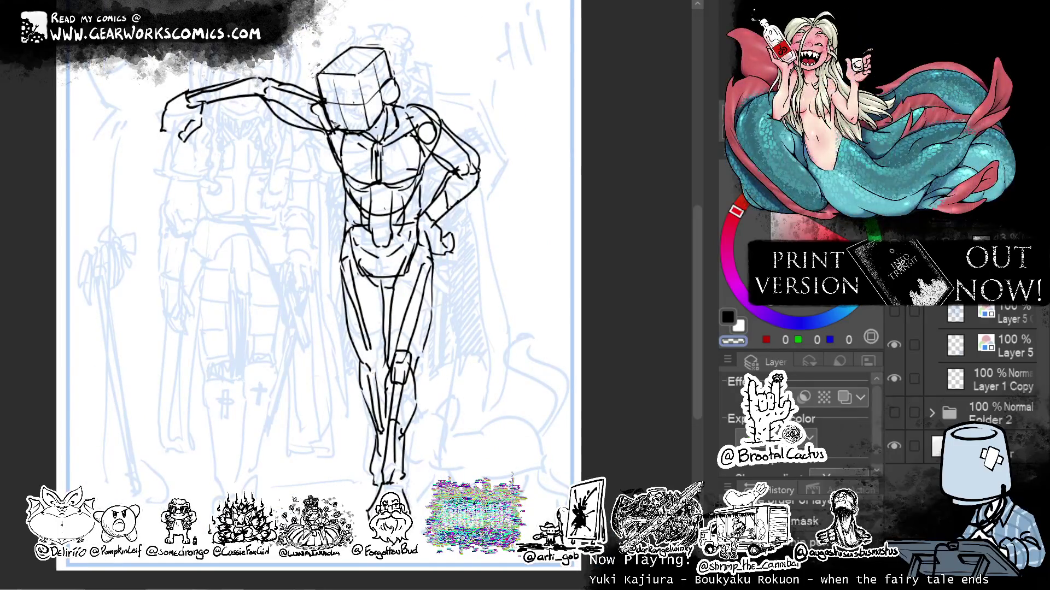
Try rotating and moving the whole figure, cancel it, then lasso the head, shoulders and arm.
key("ctrl+t")
left_click_drag(544, 164, 543, 159)
left_click_drag(443, 328, 440, 328)
left_click_drag(449, 403, 440, 399)
left_click_drag(427, 361, 417, 356)
key("Escape")
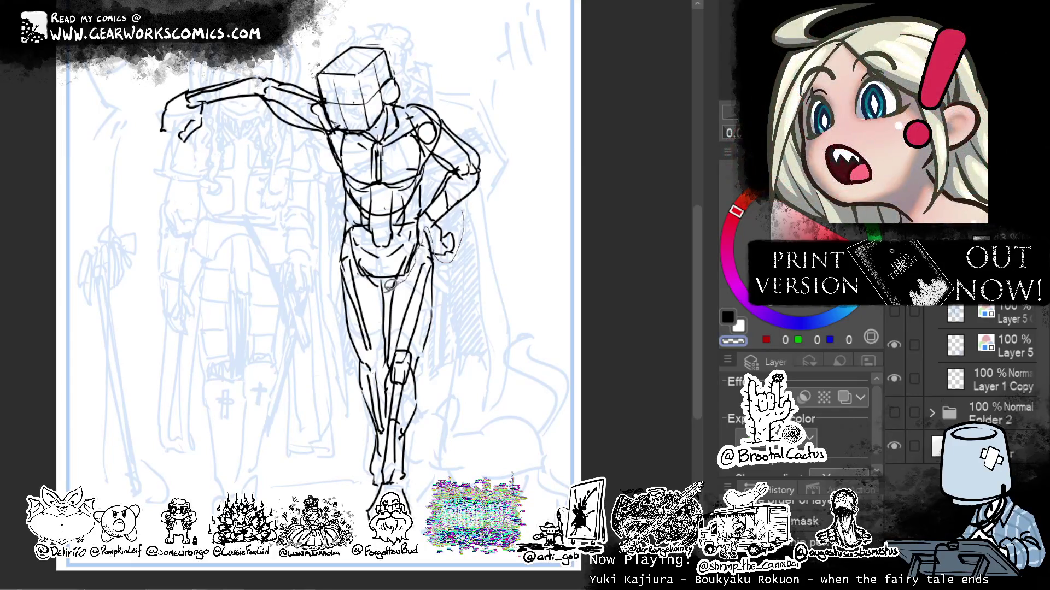
mouse_move(306, 213)
left_mouse_down()
mouse_move(123, 109)
mouse_move(522, 159)
mouse_move(503, 226)
left_mouse_up()
Rotate the selected head, shoulders and arm slightly counter-clockwise around a lowered pivot.
left_click(397, 322)
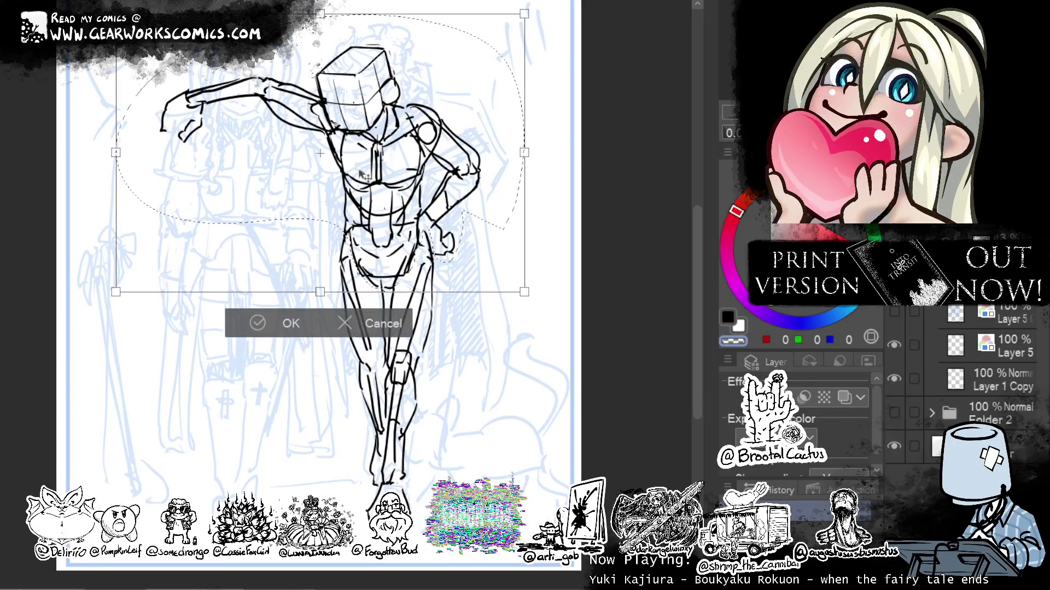
left_click(397, 331)
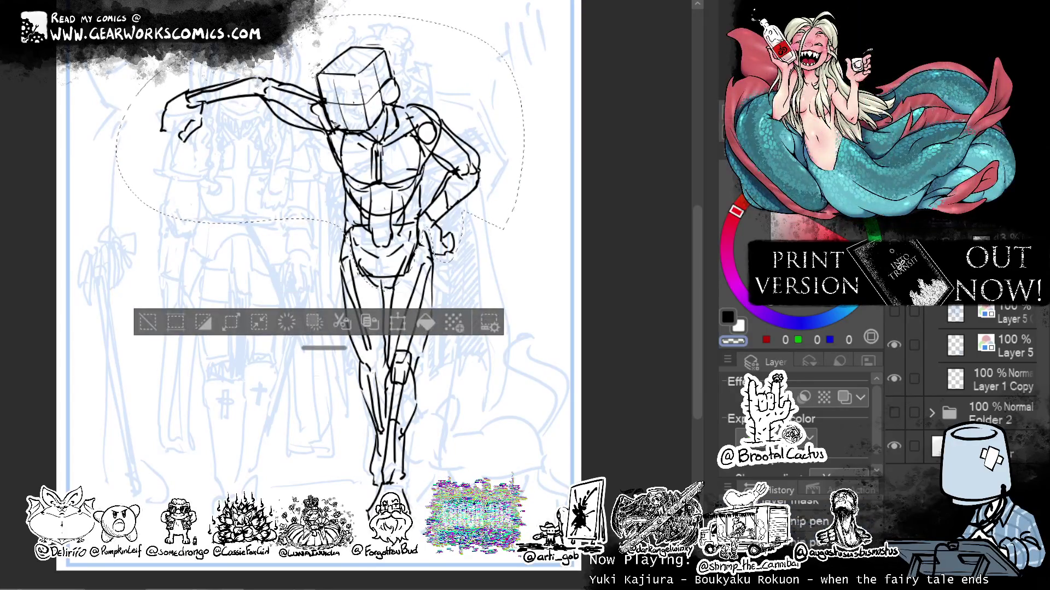
left_click(399, 325)
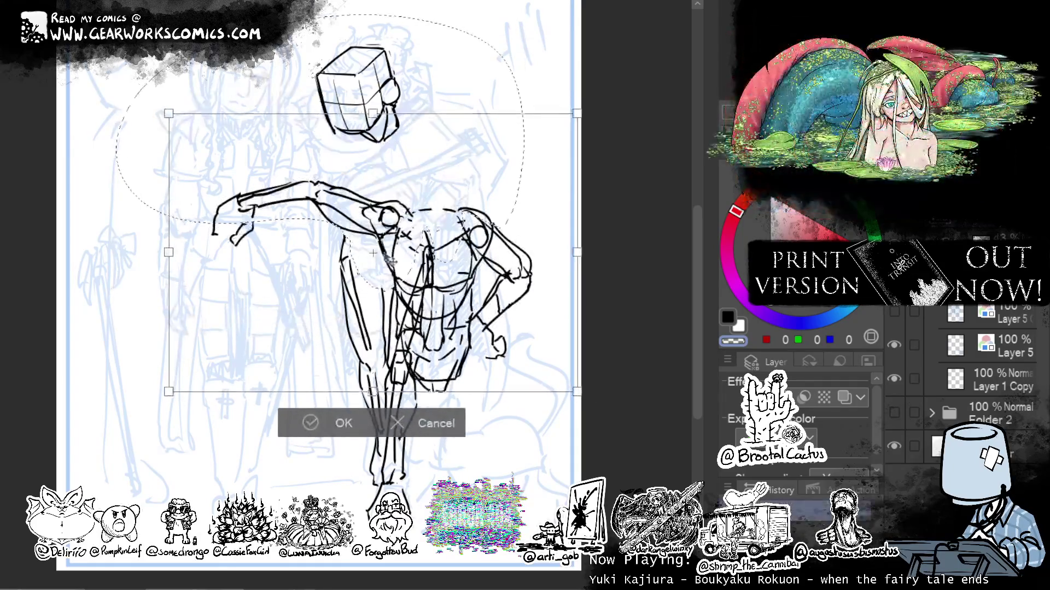
mouse_move(336, 159)
left_mouse_down()
mouse_move(381, 231)
mouse_move(385, 268)
left_mouse_up()
left_click_drag(543, 162, 532, 156)
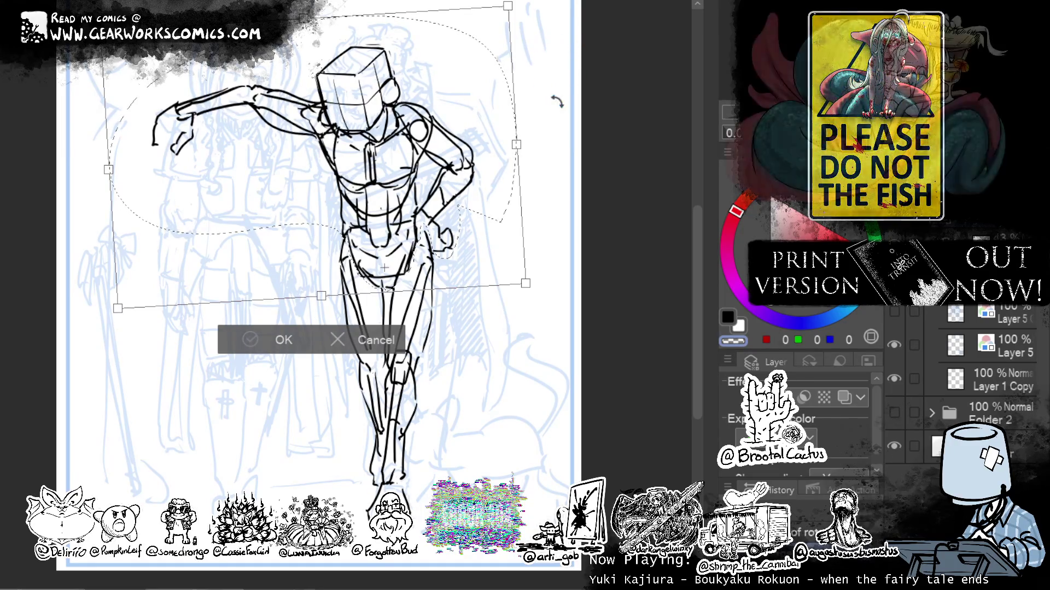
key("Return")
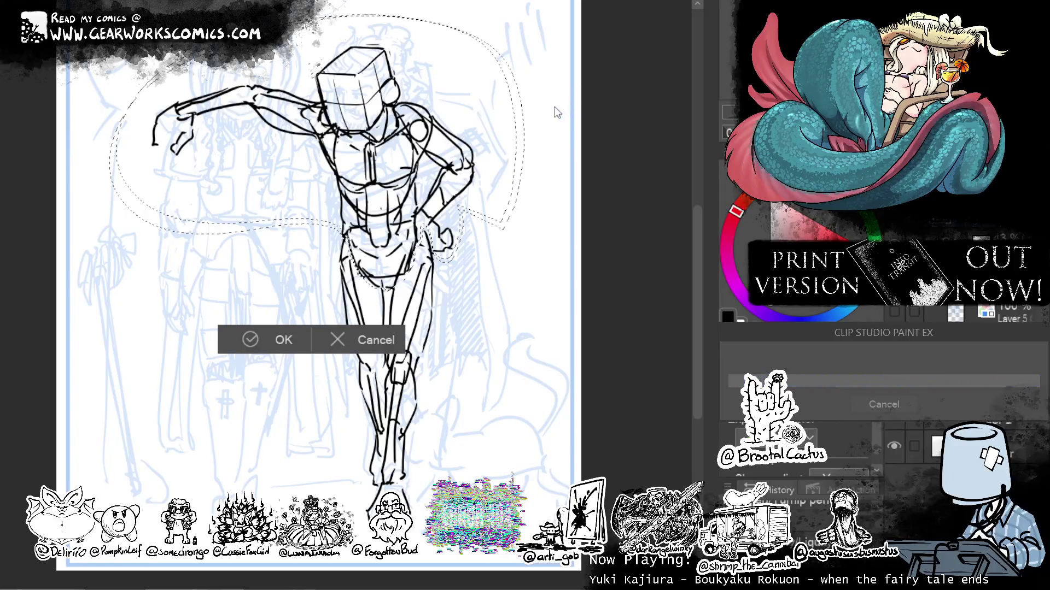
key("ctrl+d")
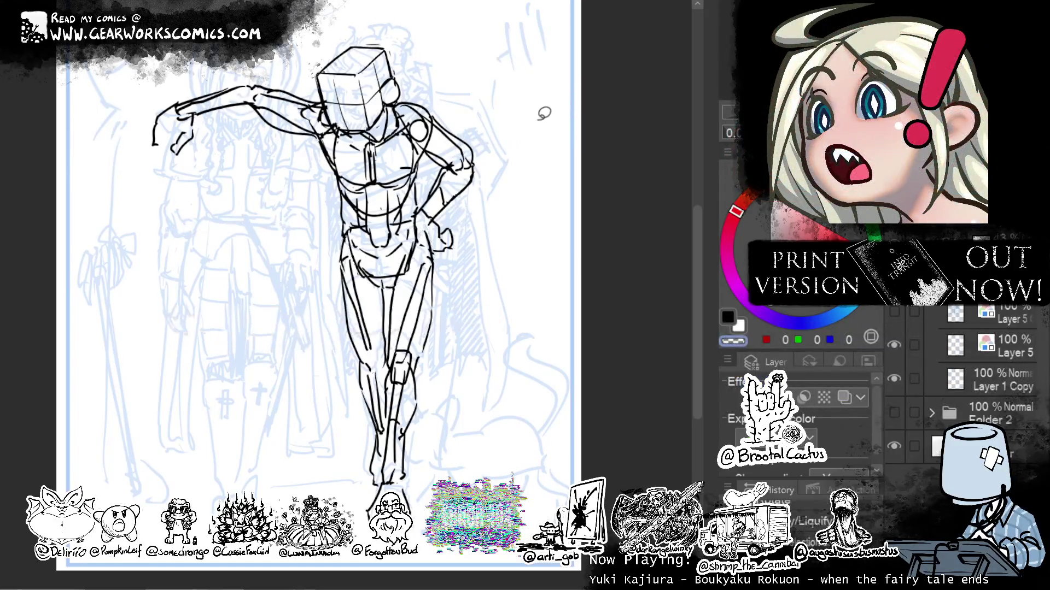
Lasso the outstretched arm, then rotate it clockwise and lower it.
mouse_move(322, 145)
left_mouse_down()
mouse_move(185, 103)
mouse_move(292, 49)
mouse_move(361, 105)
left_mouse_up()
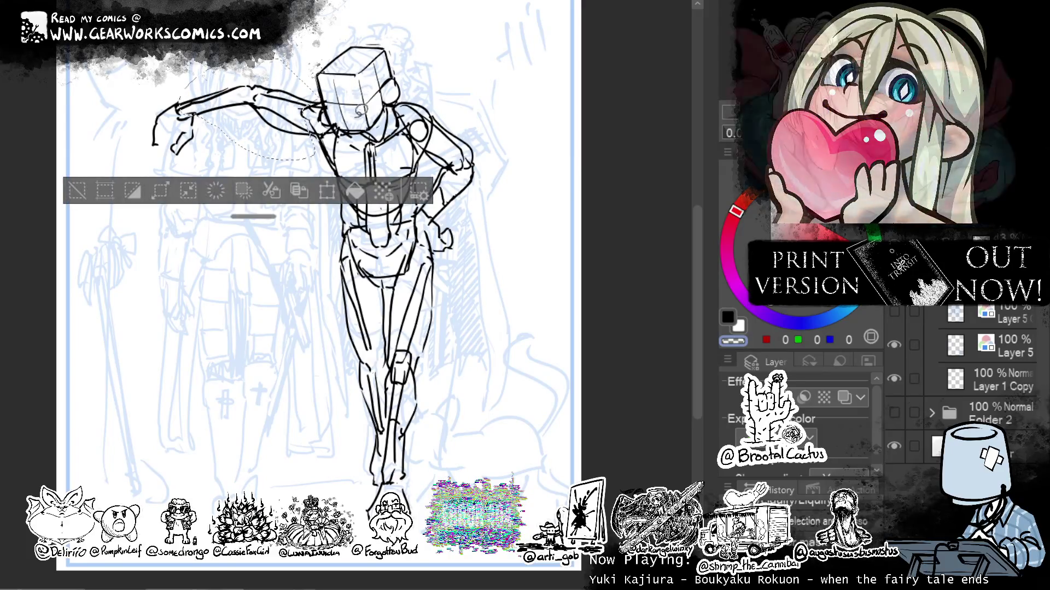
left_click(326, 190)
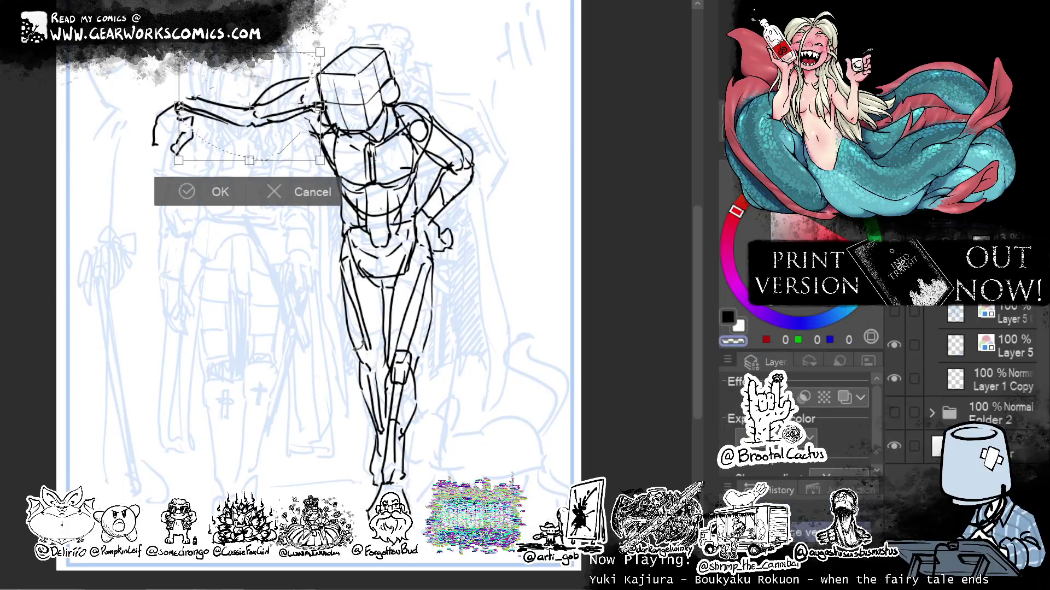
mouse_move(317, 164)
left_mouse_down()
mouse_move(306, 207)
mouse_move(317, 193)
left_mouse_up()
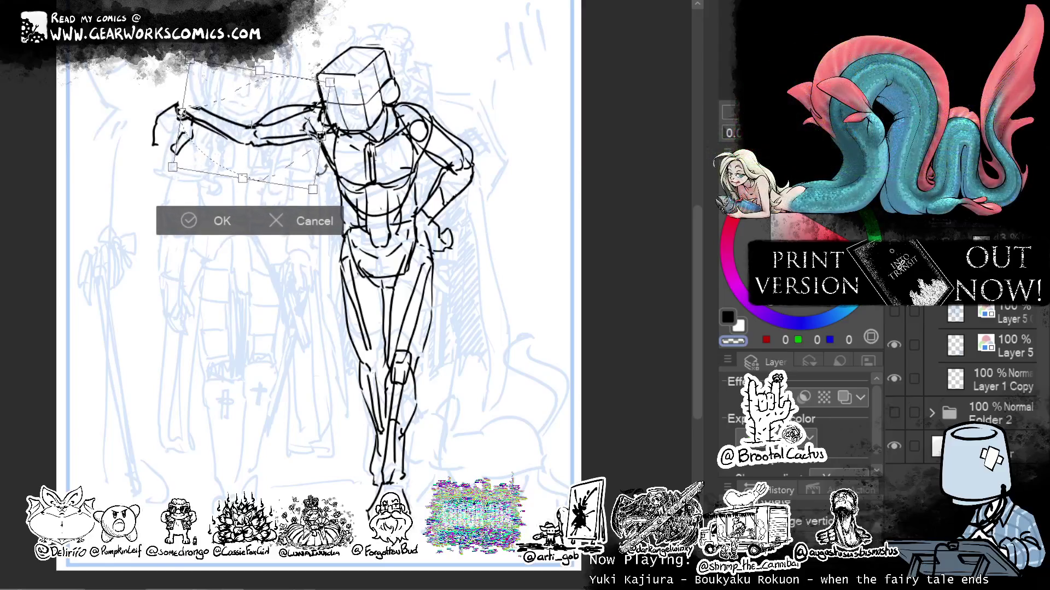
key("Return")
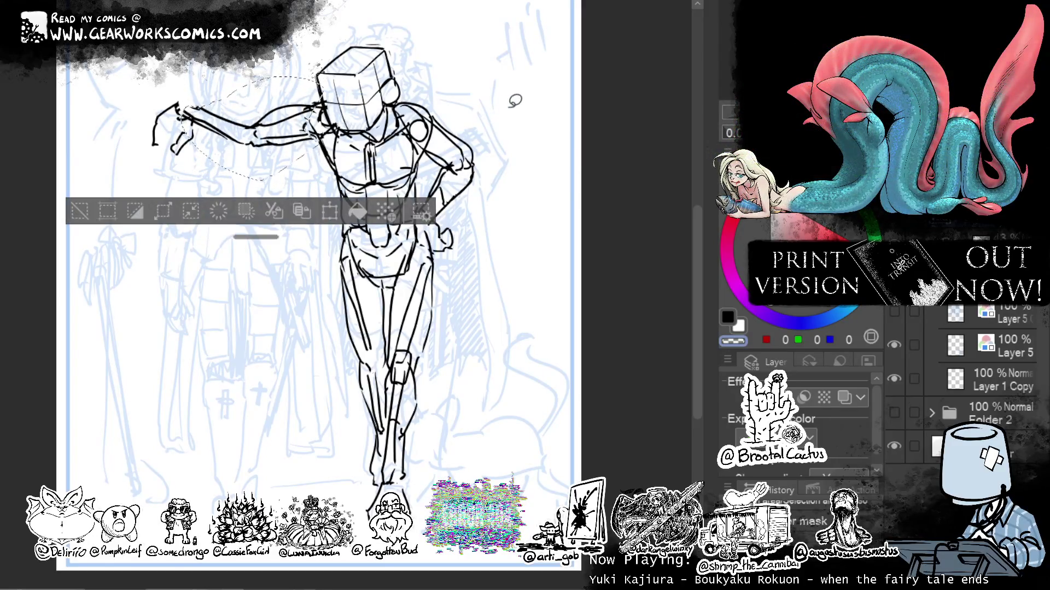
Try sketching a drooping hand at the end of the outstretched arm, undoing failed strokes.
left_click_drag(188, 106, 196, 161)
key("ctrl+z")
key("ctrl+z")
key("ctrl+z")
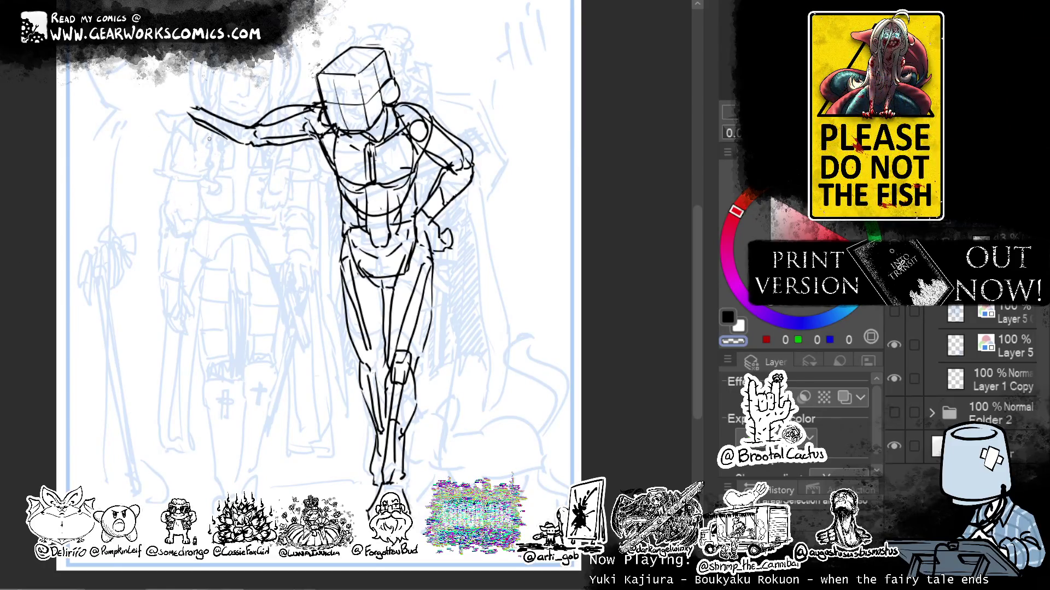
key("ctrl+z")
mouse_move(200, 116)
left_mouse_down()
mouse_move(185, 123)
mouse_move(203, 127)
mouse_move(188, 118)
left_mouse_up()
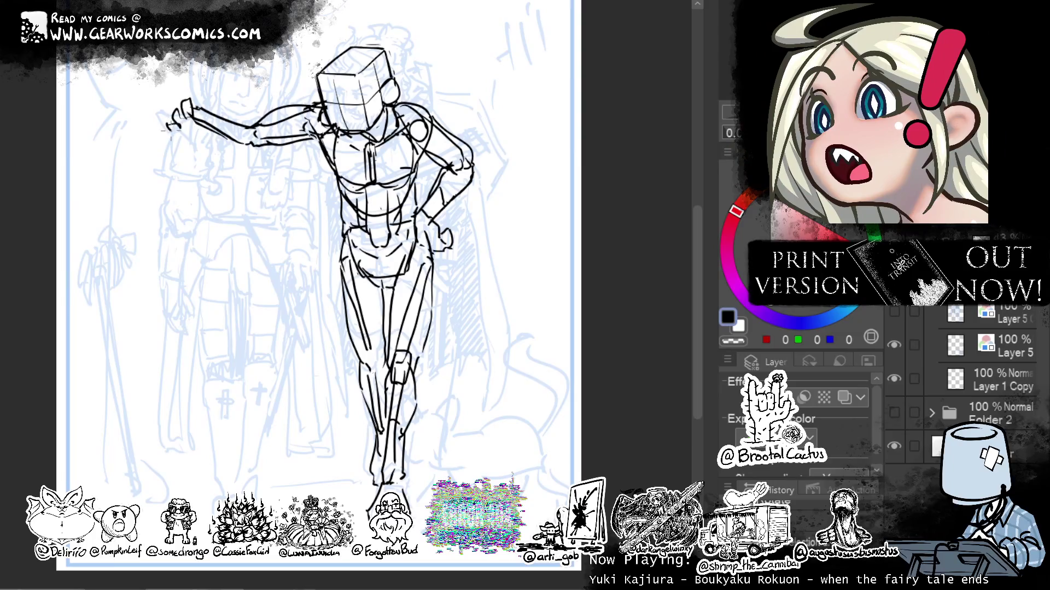
Select and clear the hand strokes, then undo back to an earlier arm shape.
key("ctrl+z")
left_click_drag(186, 77, 167, 141)
key("ctrl+d")
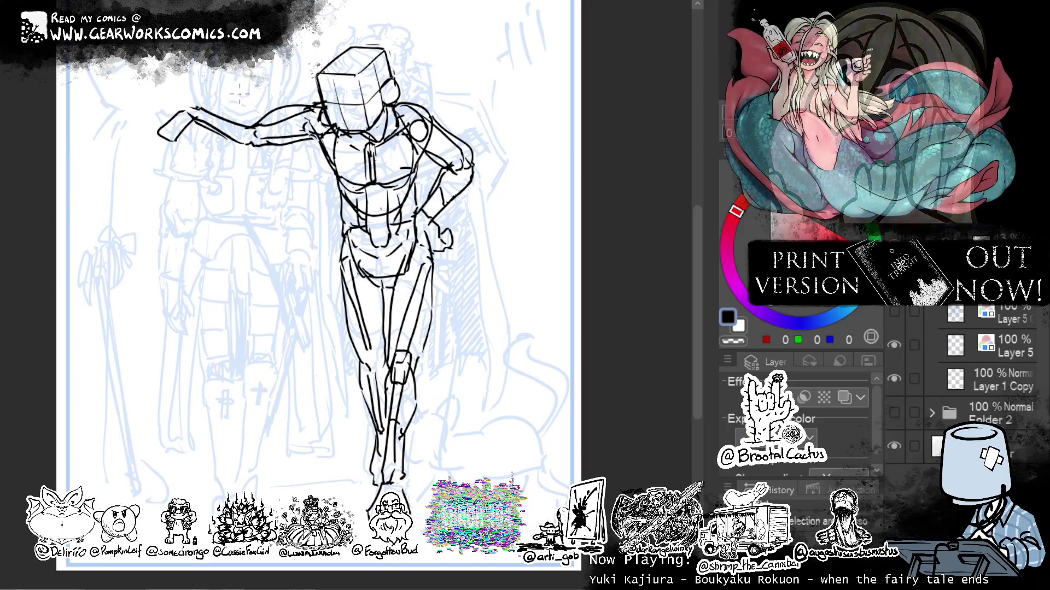
key("ctrl+z")
key("ctrl+z")
key("ctrl+z")
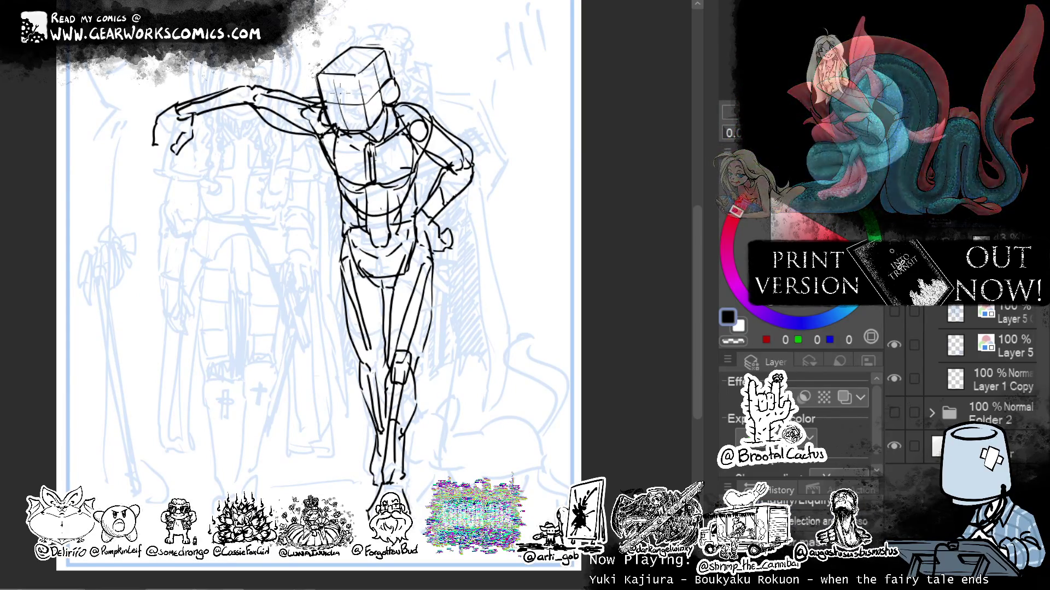
mouse_move(563, 137)
left_mouse_down()
mouse_move(552, 43)
mouse_move(545, 94)
left_mouse_up()
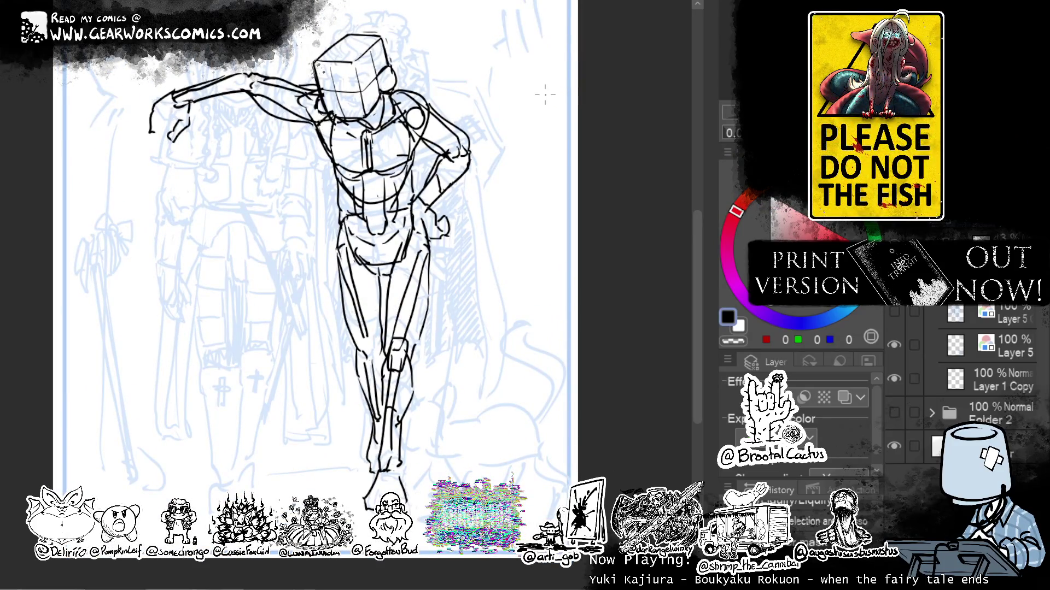
Move the cube head slightly left and down on its neck.
key("ctrl+t")
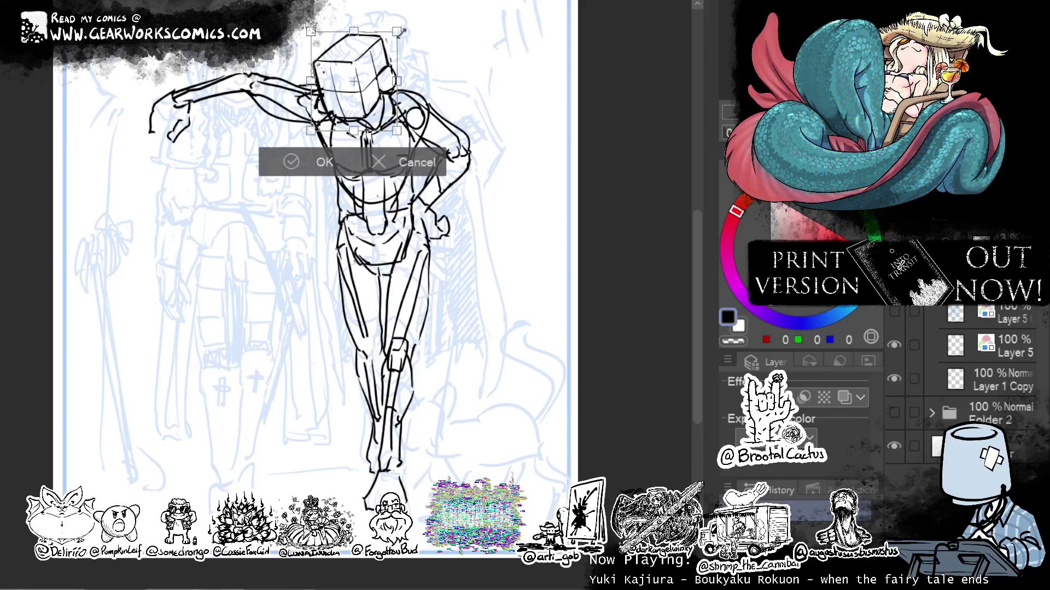
left_click_drag(349, 87, 355, 82)
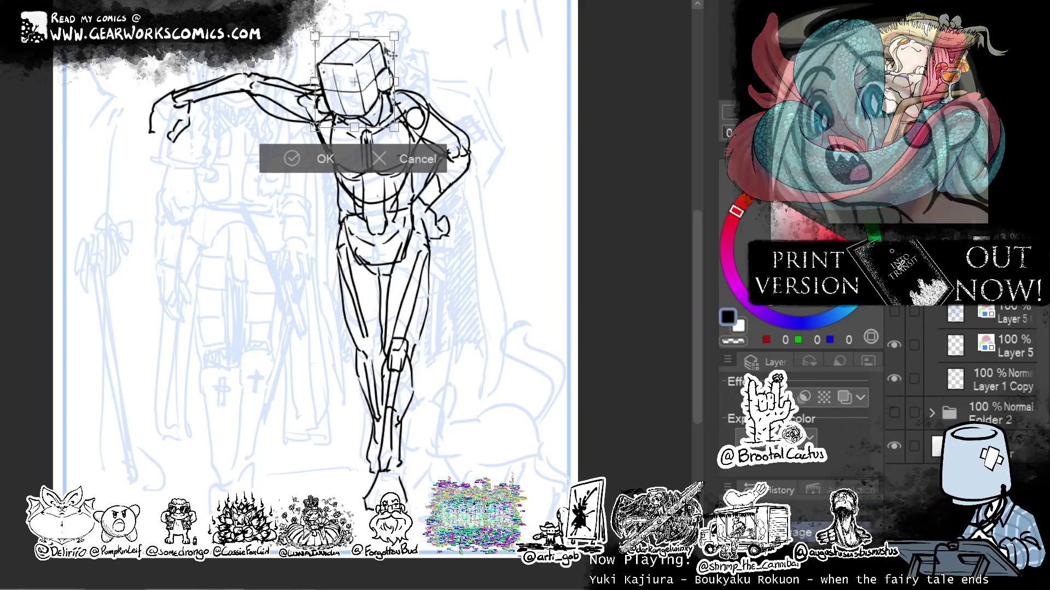
left_click(321, 162)
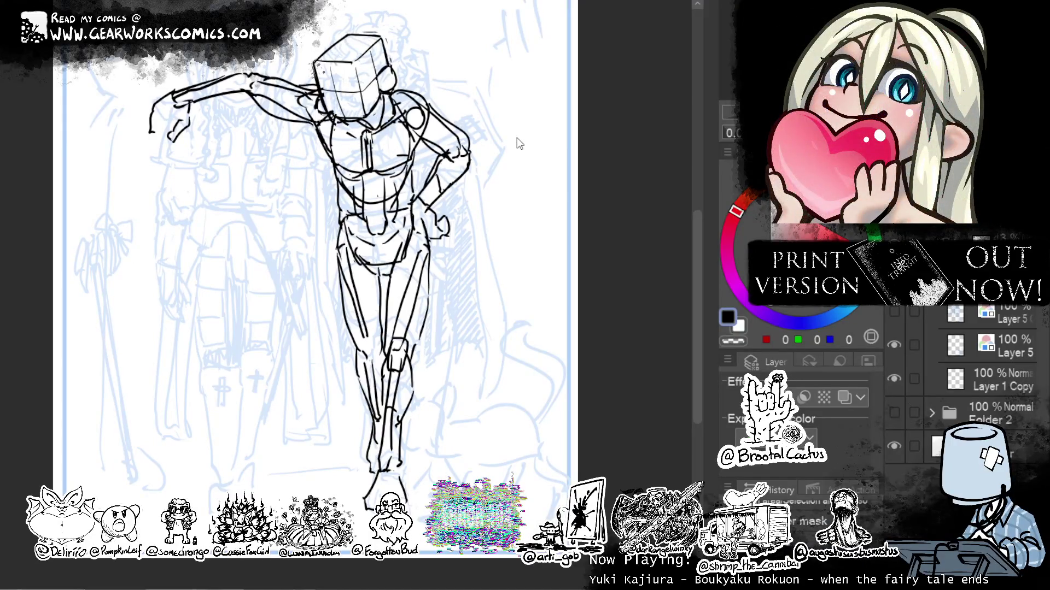
key("ctrl+z")
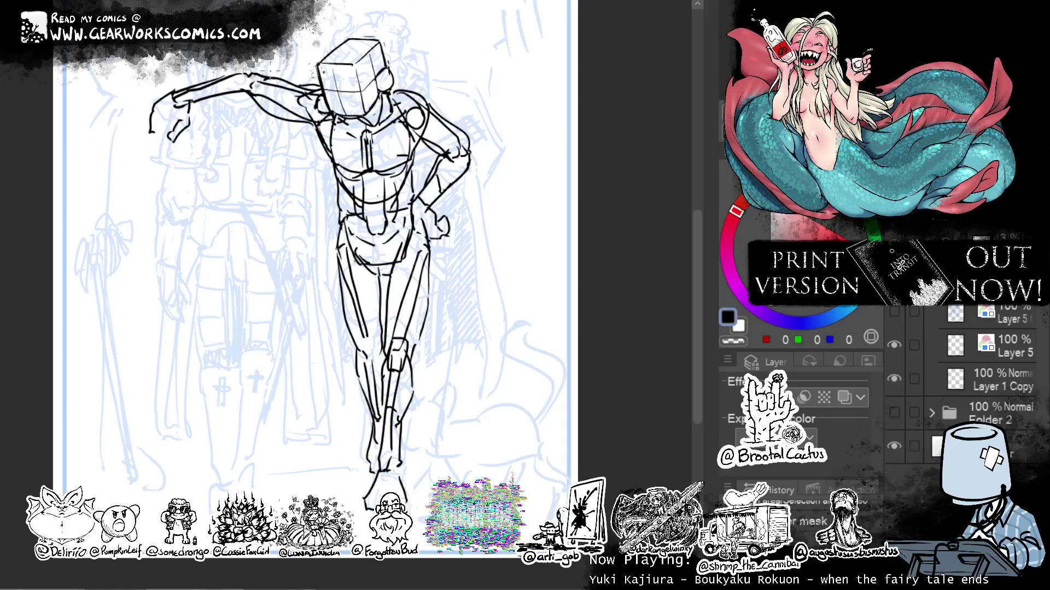
left_click_drag(482, 18, 477, 21)
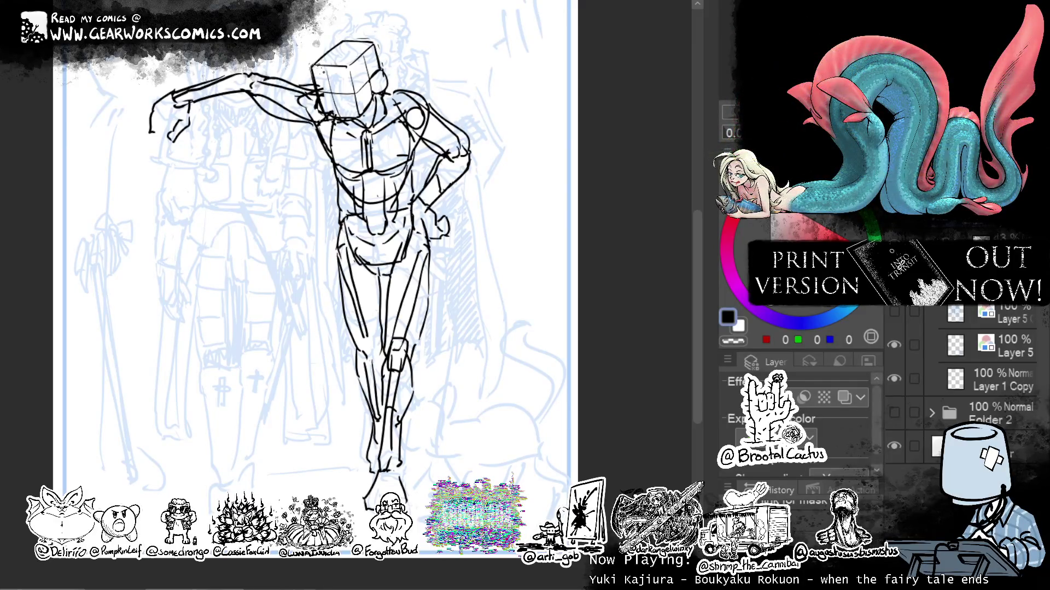
Switch to the transparent erasing colour, then back to drawing in black.
left_click(733, 342)
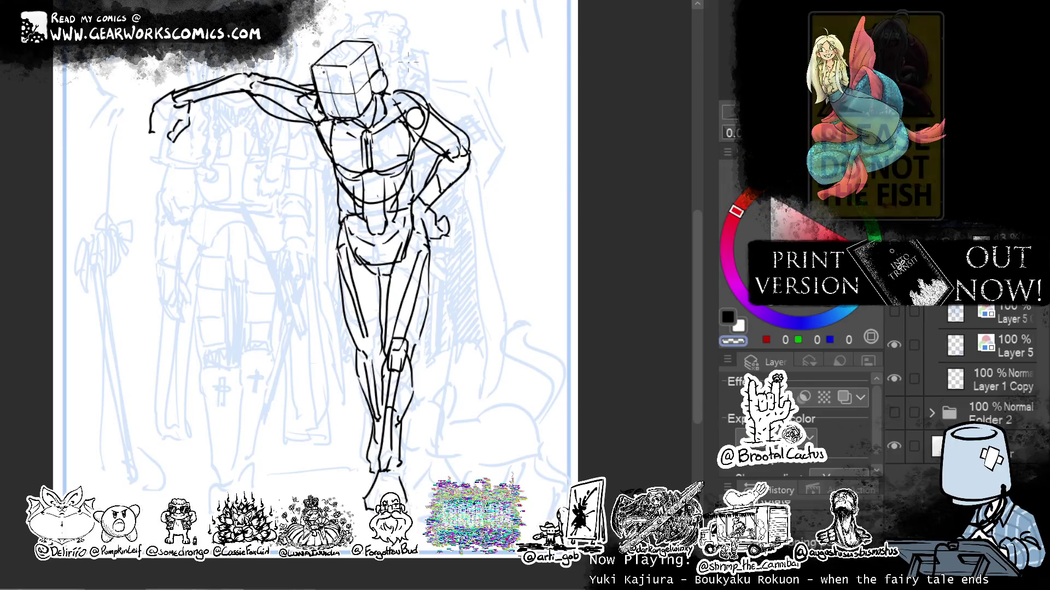
key("c")
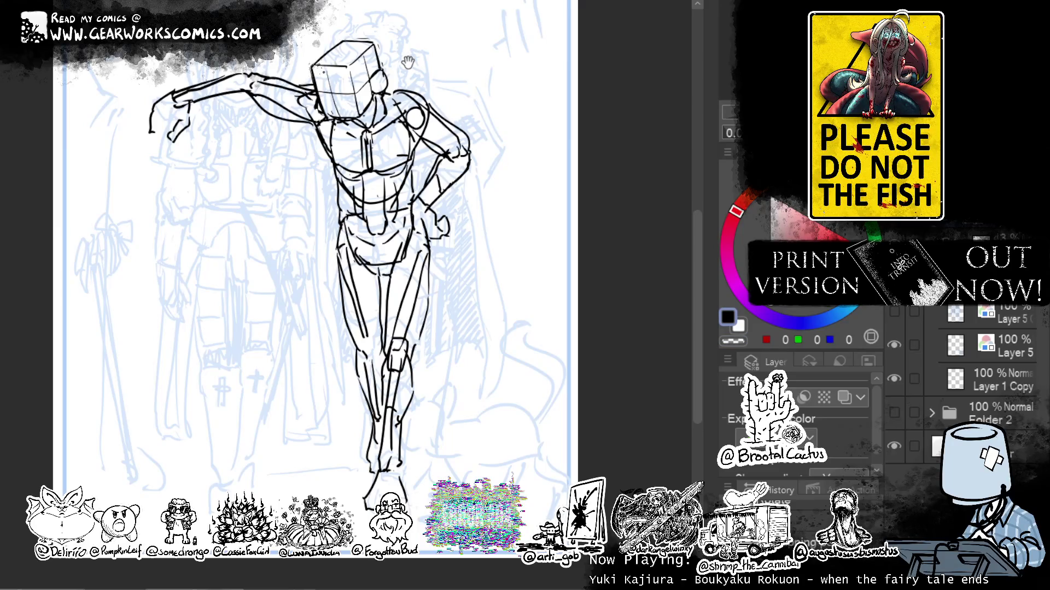
scroll(316, 280, "down", 3)
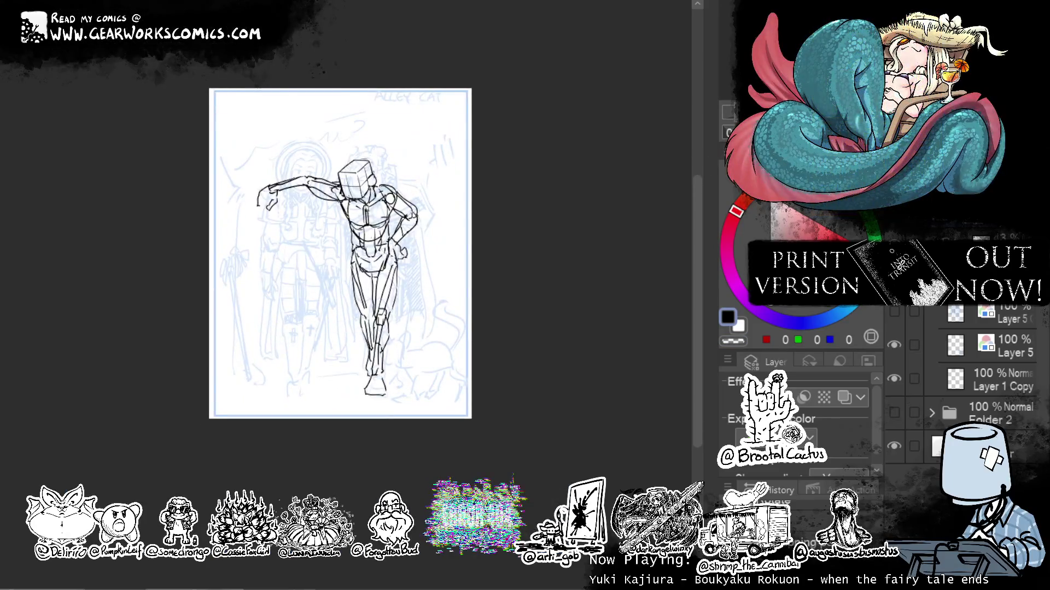
Recolour the mannequin's lines blue and test-erase stray lines near the shoulder.
scroll(341, 274, "up", 3)
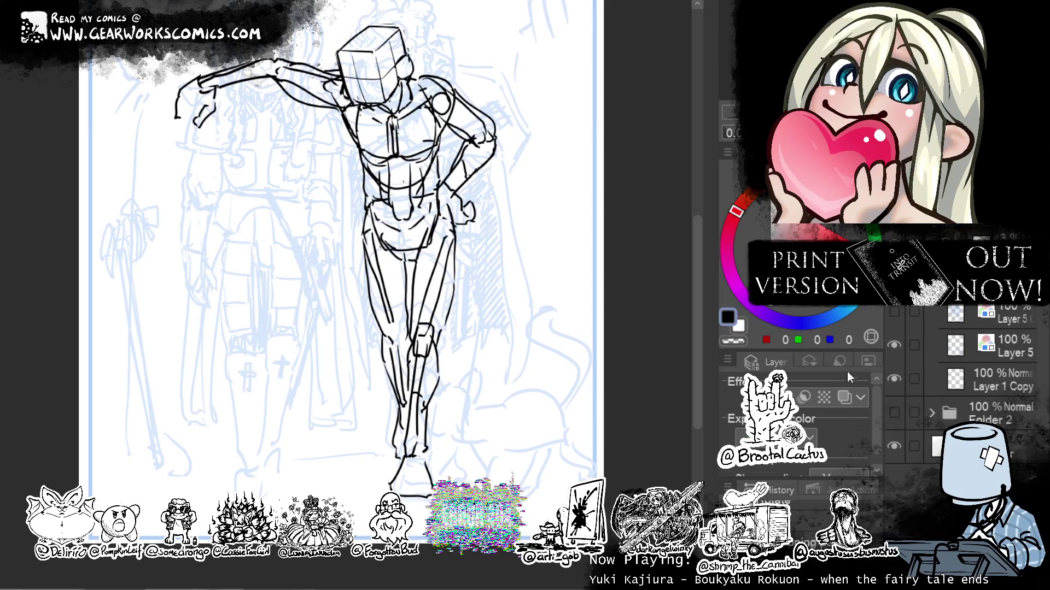
left_click(845, 397)
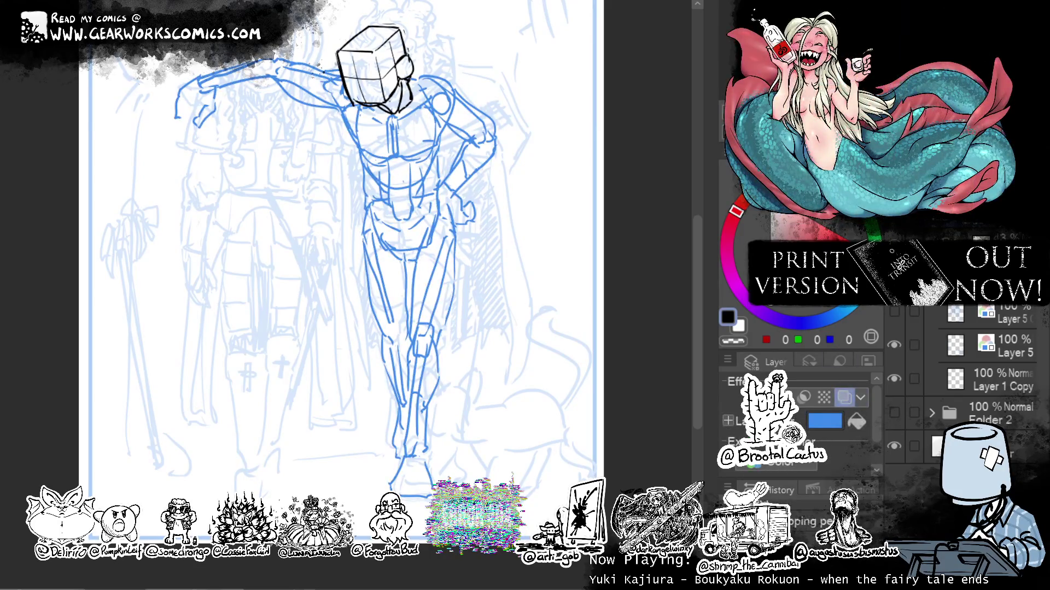
key("c")
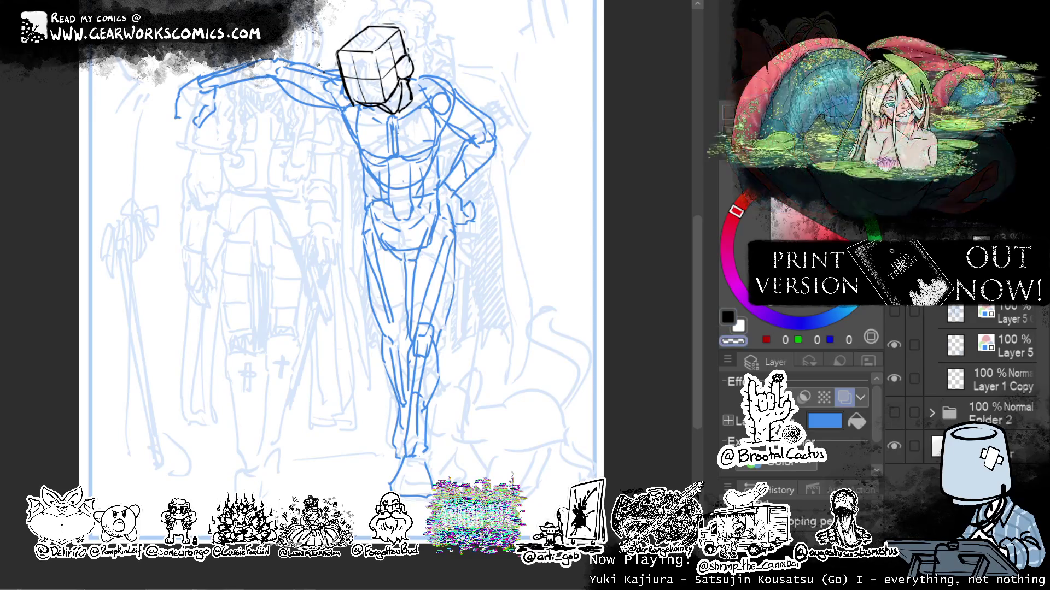
mouse_move(279, 83)
left_mouse_down()
mouse_move(300, 59)
mouse_move(291, 109)
left_mouse_up()
key("ctrl+z")
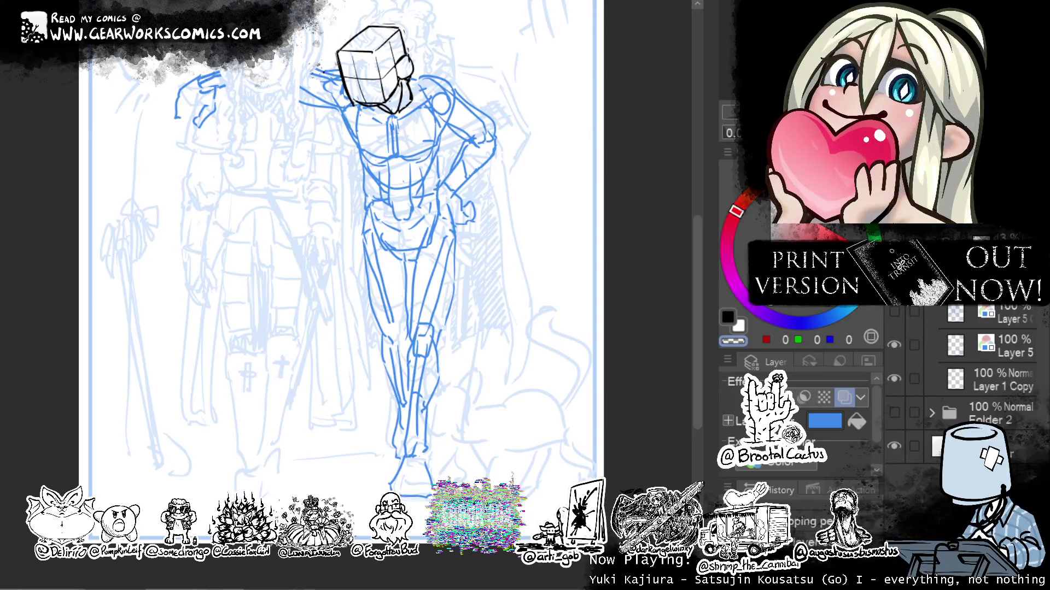
Zoom out and compare stroke versions, restoring the arm over the neighbour's shoulder.
key("ctrl+minus")
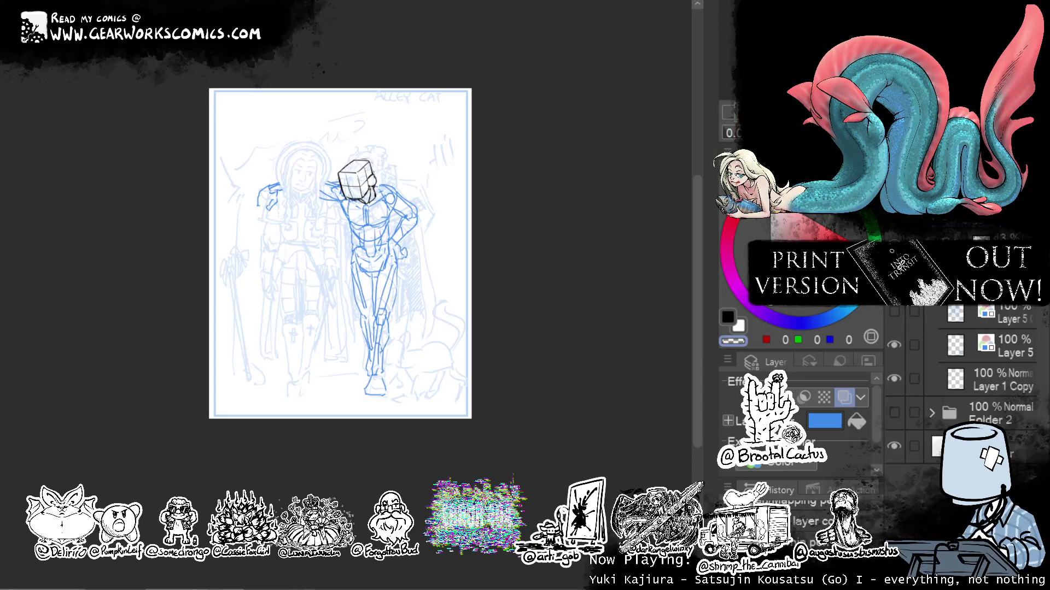
key("ctrl+z")
key("ctrl+z")
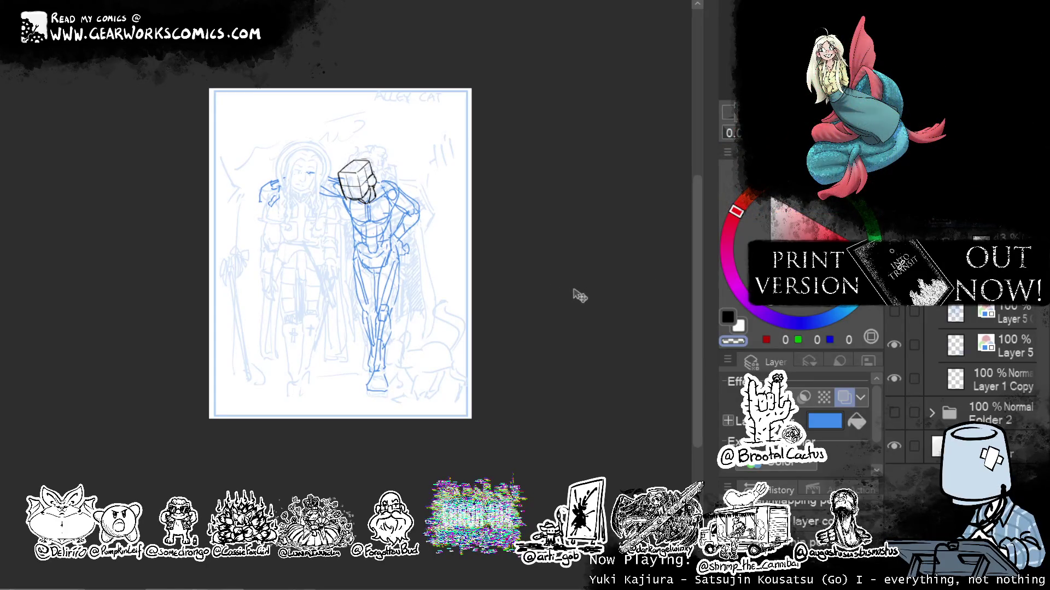
key("ctrl+z")
key("ctrl+z")
key("ctrl+z")
key("ctrl+z")
key("ctrl+z")
key("ctrl+z")
key("ctrl+z")
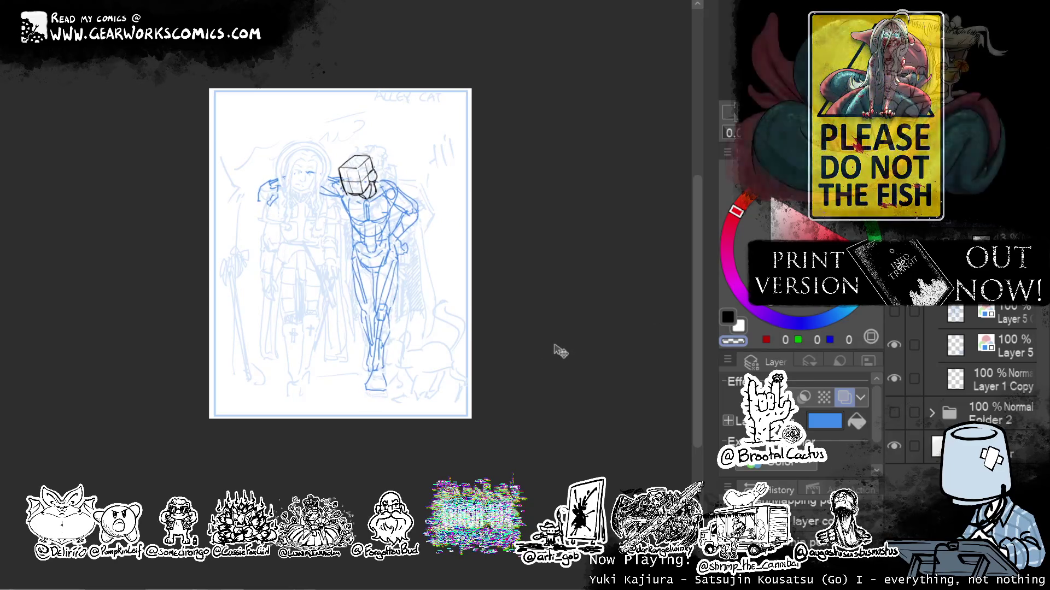
key("ctrl+z")
key("ctrl+z")
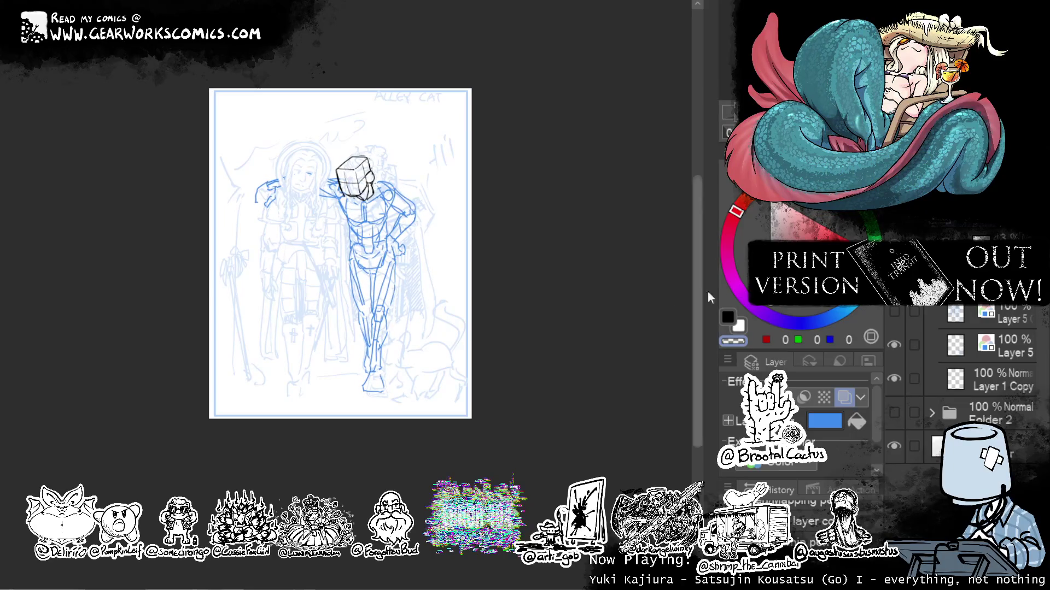
key("ctrl+z")
key("ctrl+z")
key("ctrl+z")
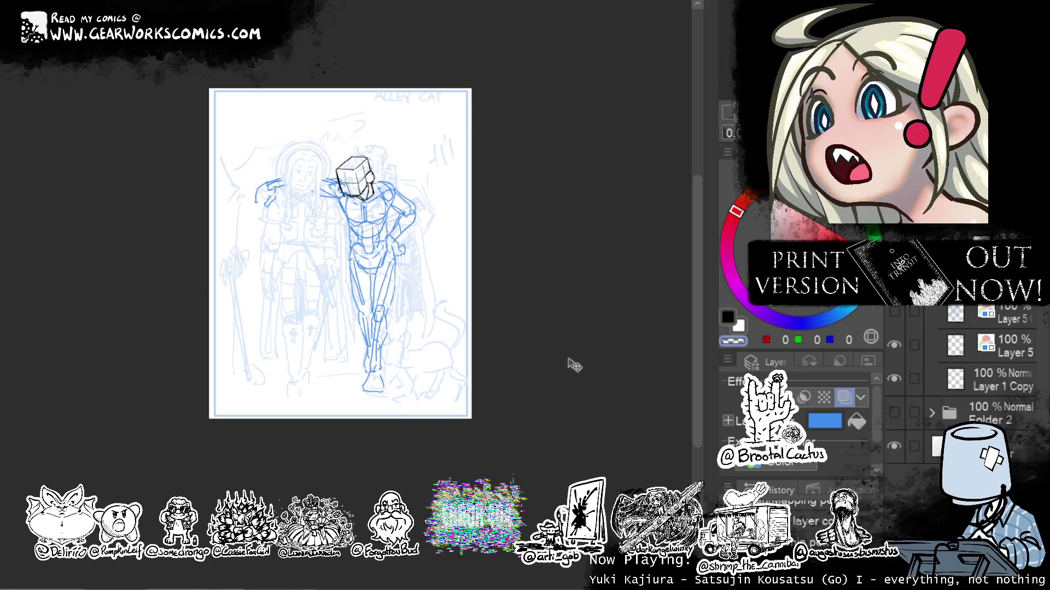
key("ctrl+y")
key("ctrl+y")
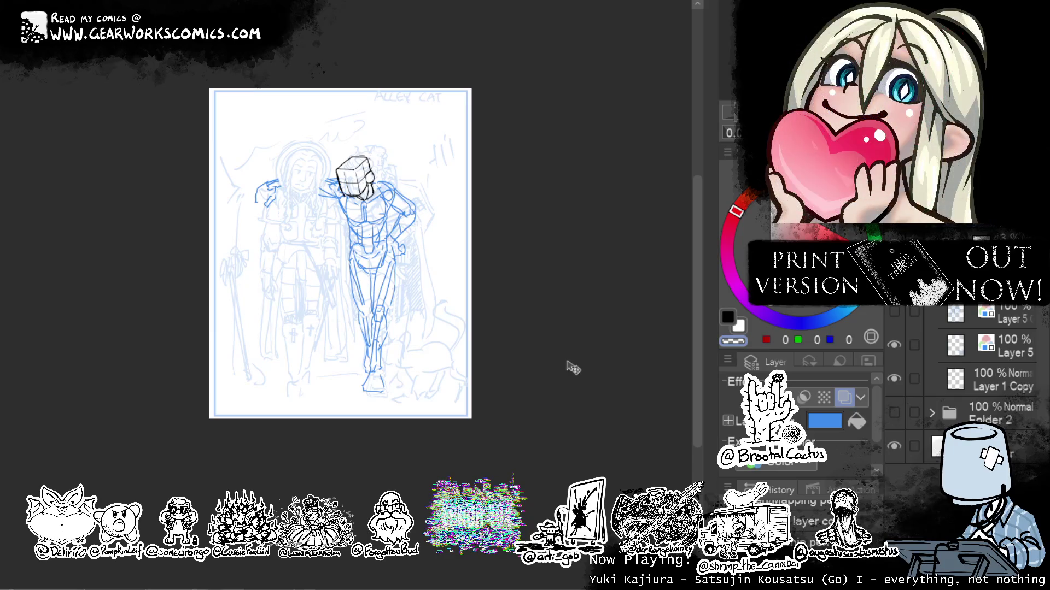
Remove the black cube-head strokes and zoom back in on the figures.
key("ctrl+z")
key("ctrl+z")
key("ctrl+z")
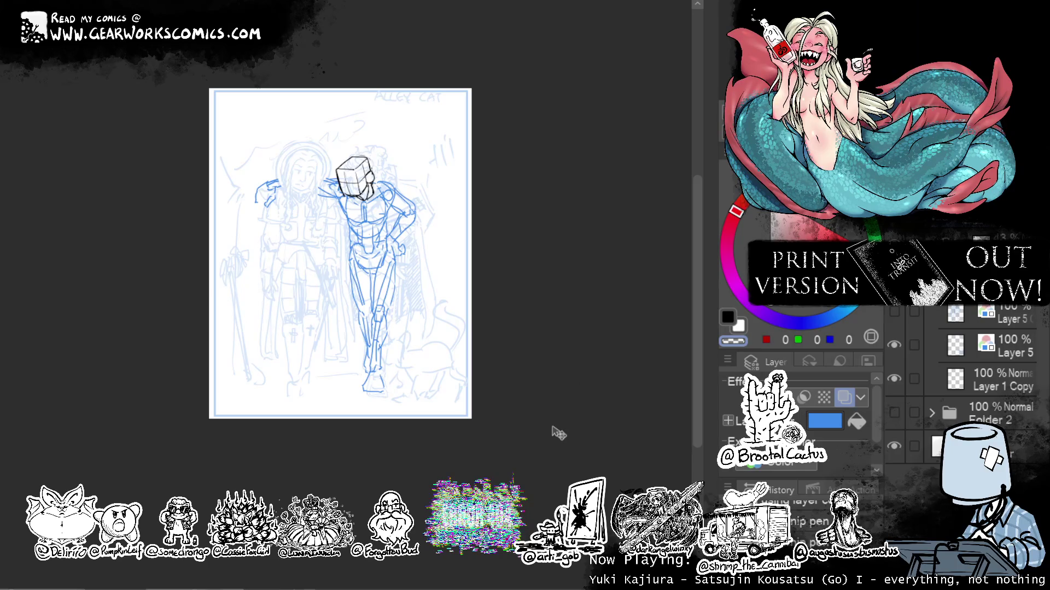
key("ctrl+z")
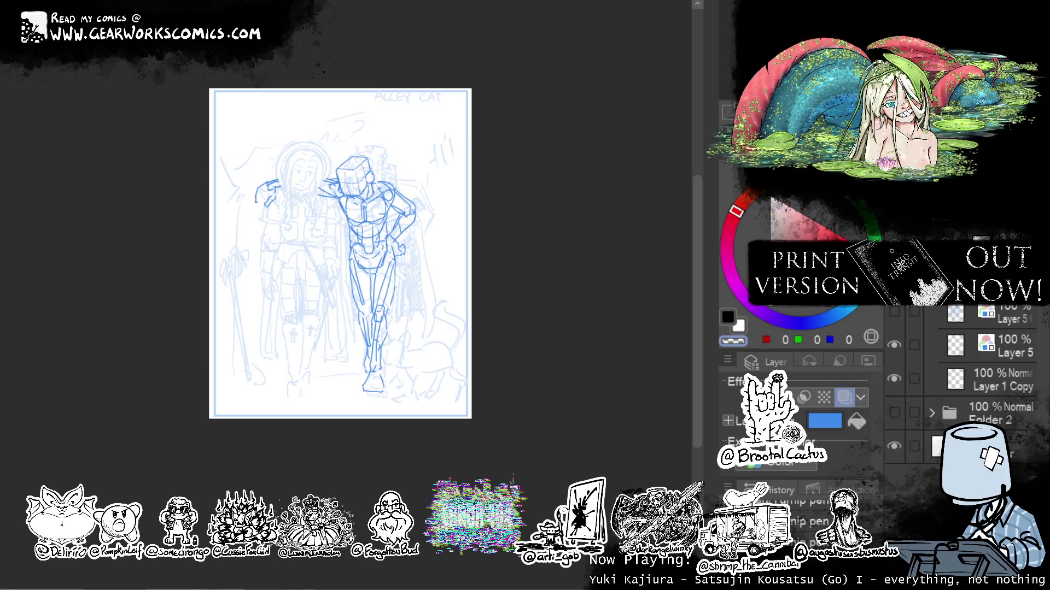
key("ctrl+plus")
scroll(612, 323, "up", 1)
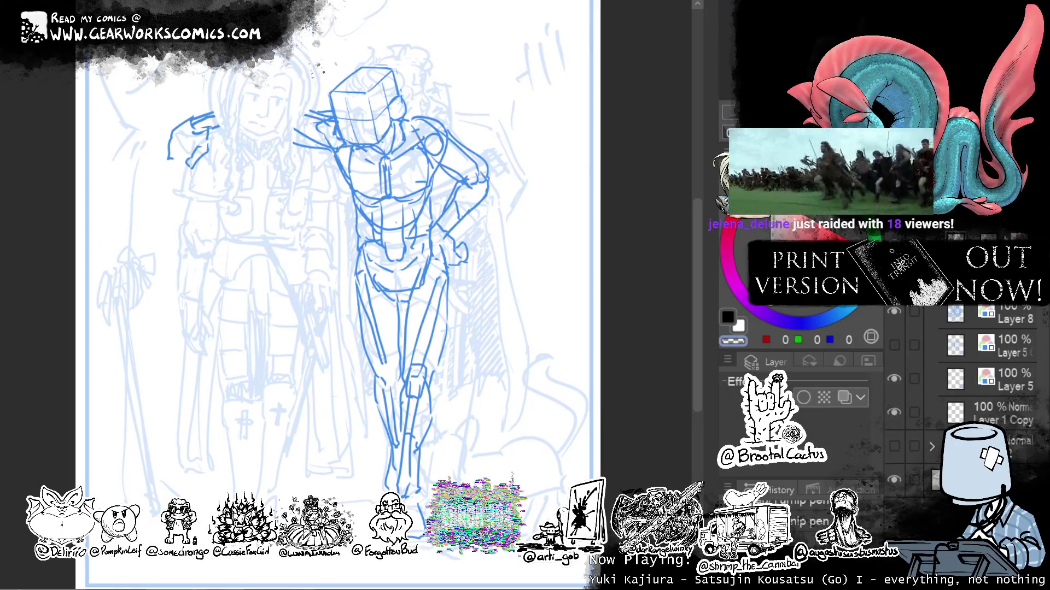
Add Layer 8 at the top of the stack and recentre the view on the figure's upper body.
key("ctrl+v")
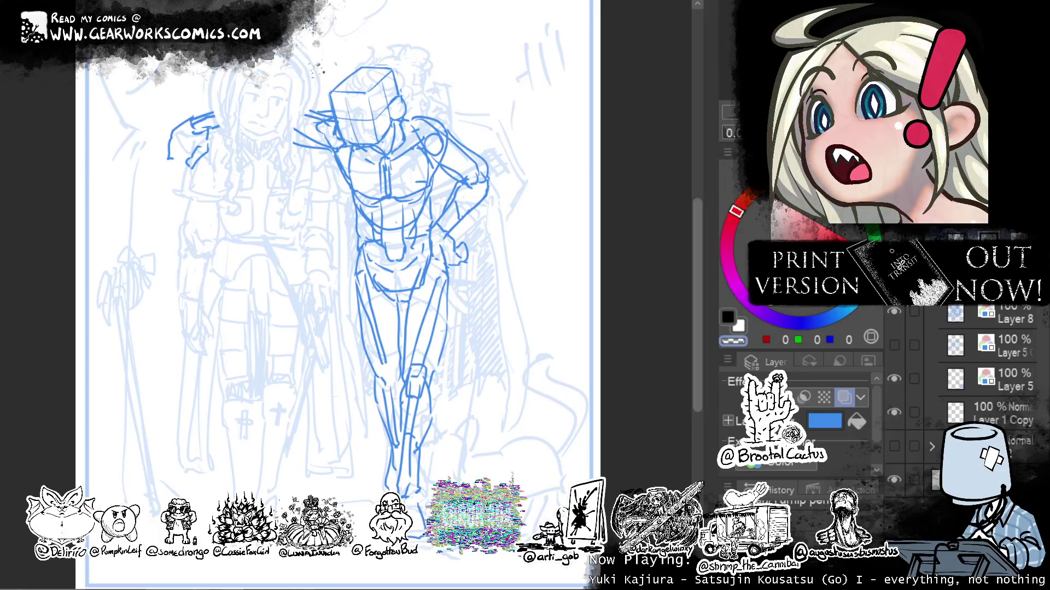
left_click_drag(529, 194, 552, 175)
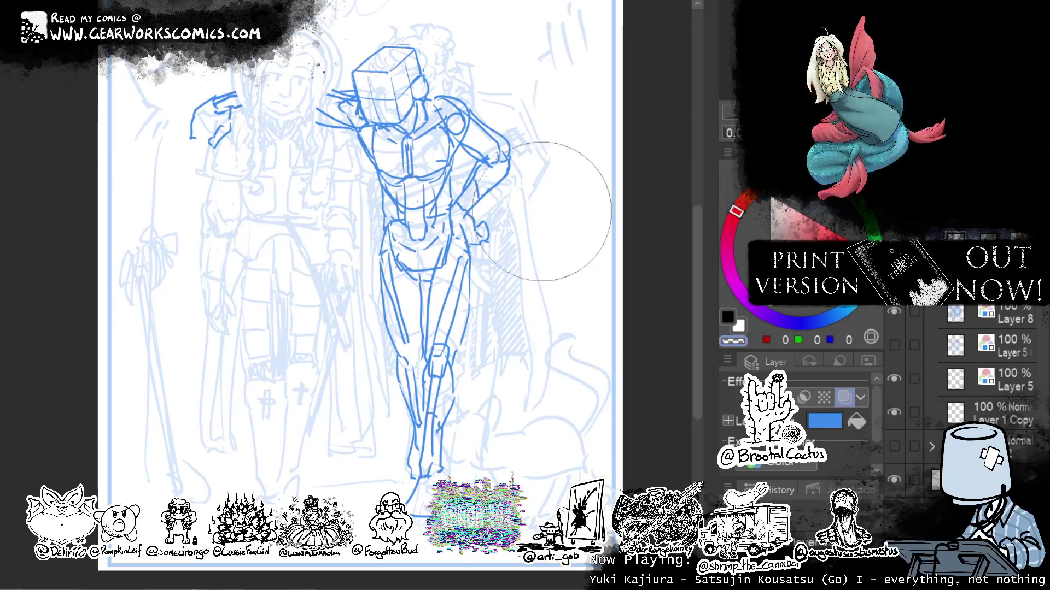
left_click_drag(558, 218, 574, 262)
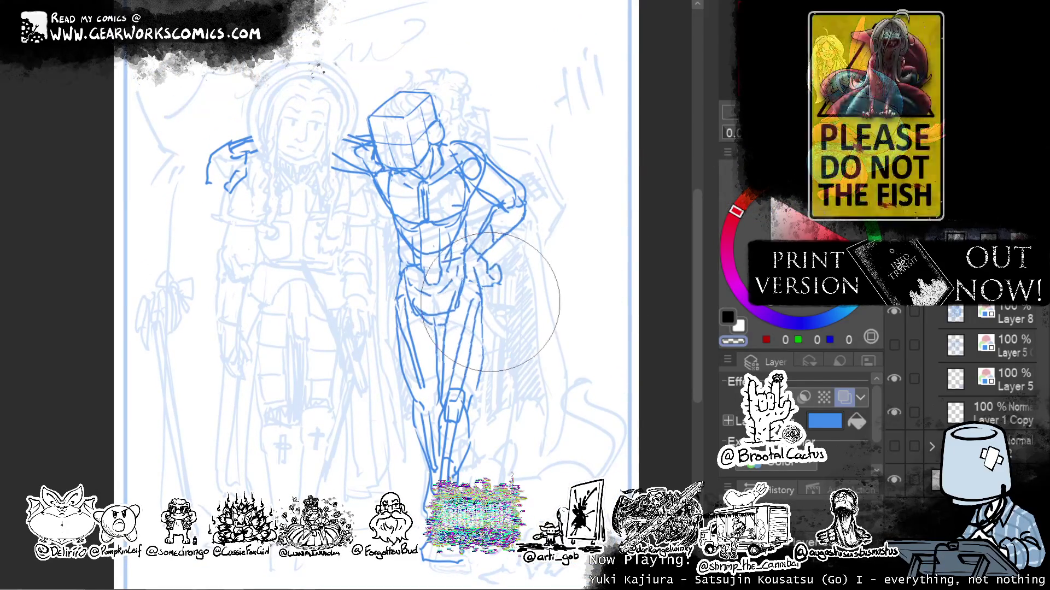